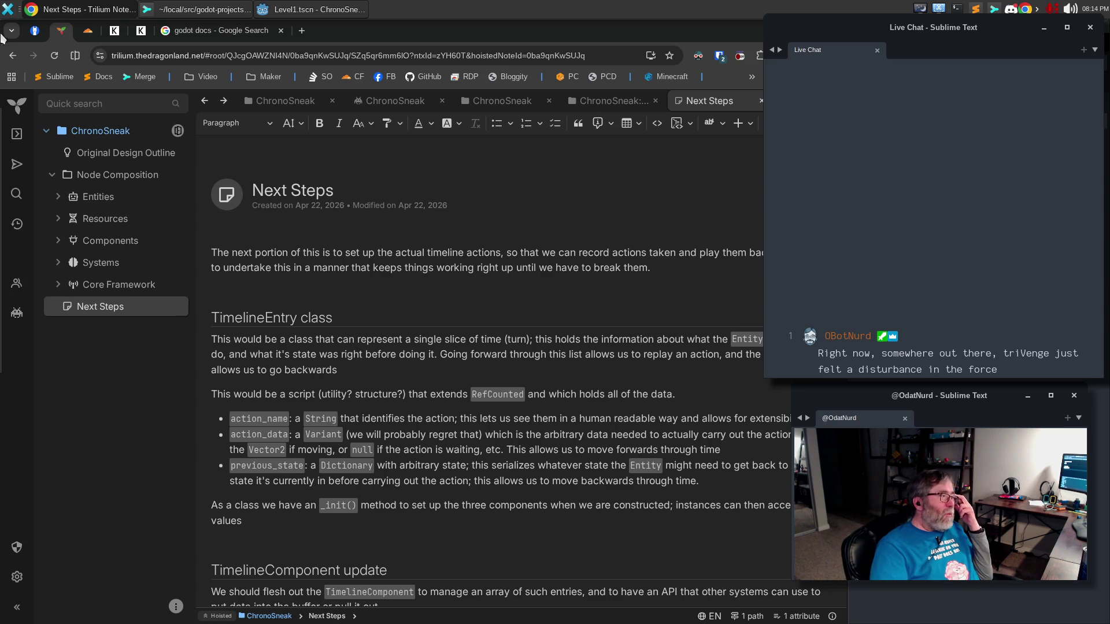
# Step: Bring the Godot editor to the front after reading the Next Steps plan
pyautogui.click(271, 10)
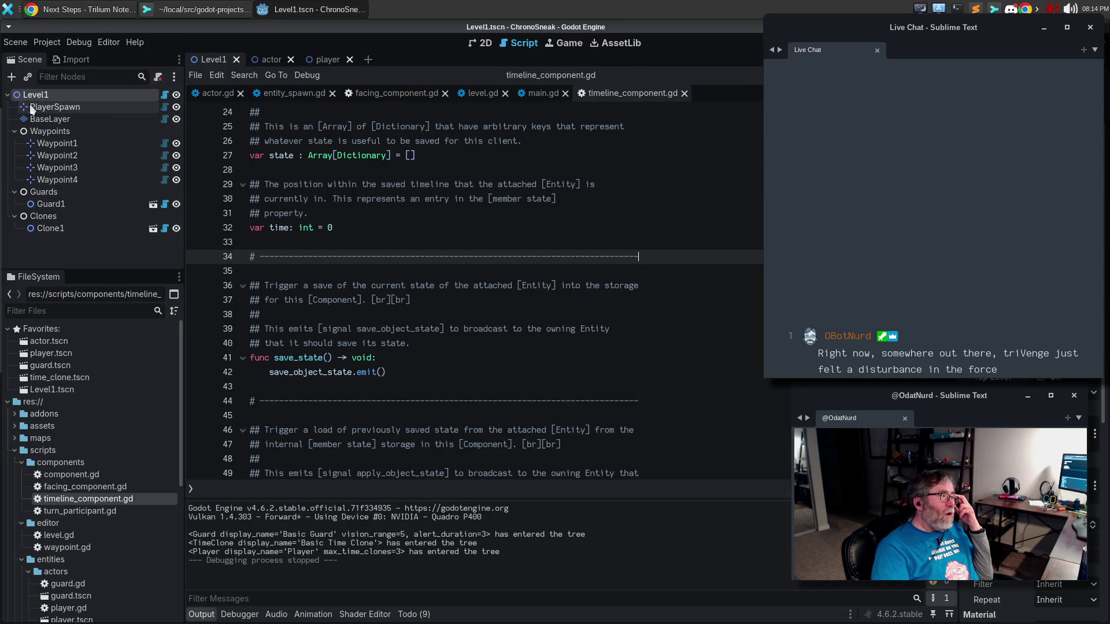
# Step: Run the ChronoSneak level with F5 and walk the player down, right, left and up
pyautogui.press('F5')
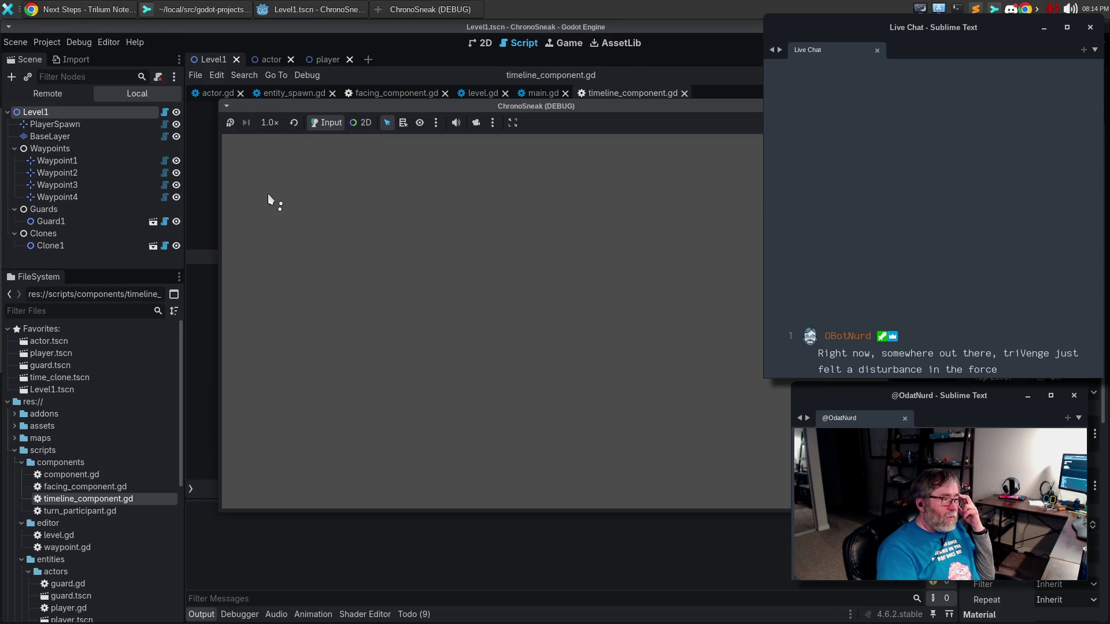
pyautogui.press('Down')
pyautogui.press('Right')
pyautogui.press('Right')
pyautogui.press('Right')
pyautogui.press('Down')
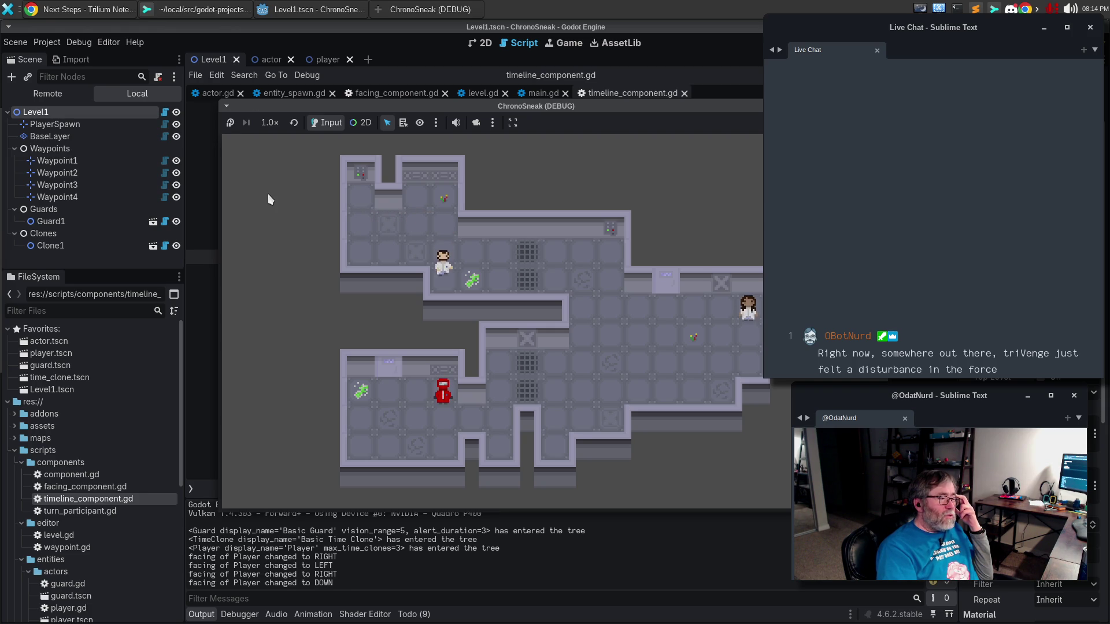
pyautogui.press('Right')
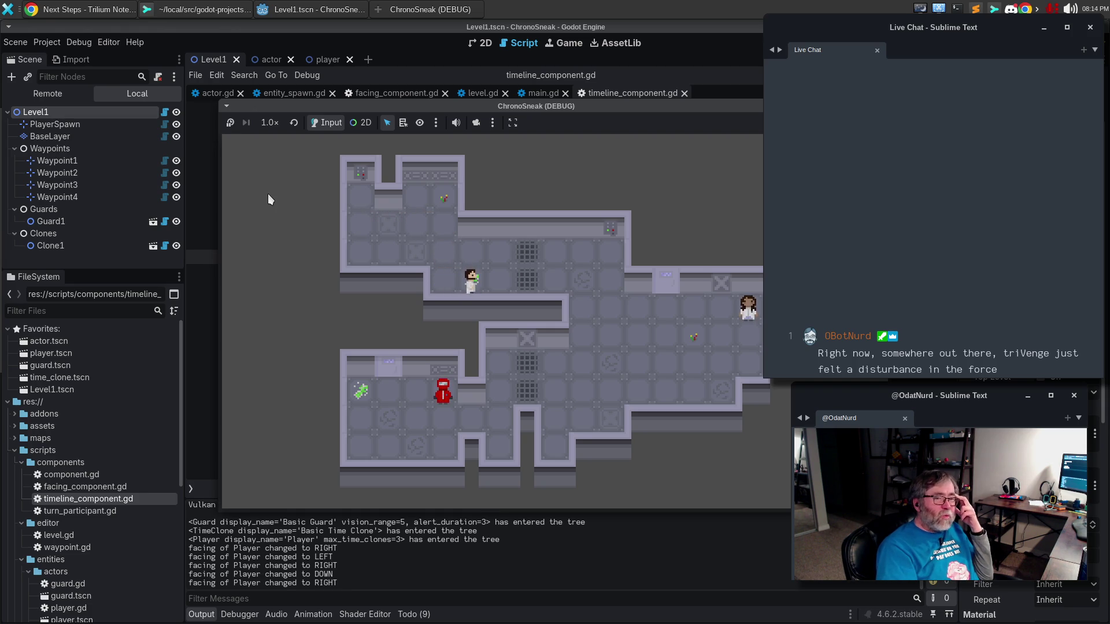
pyautogui.press('Right')
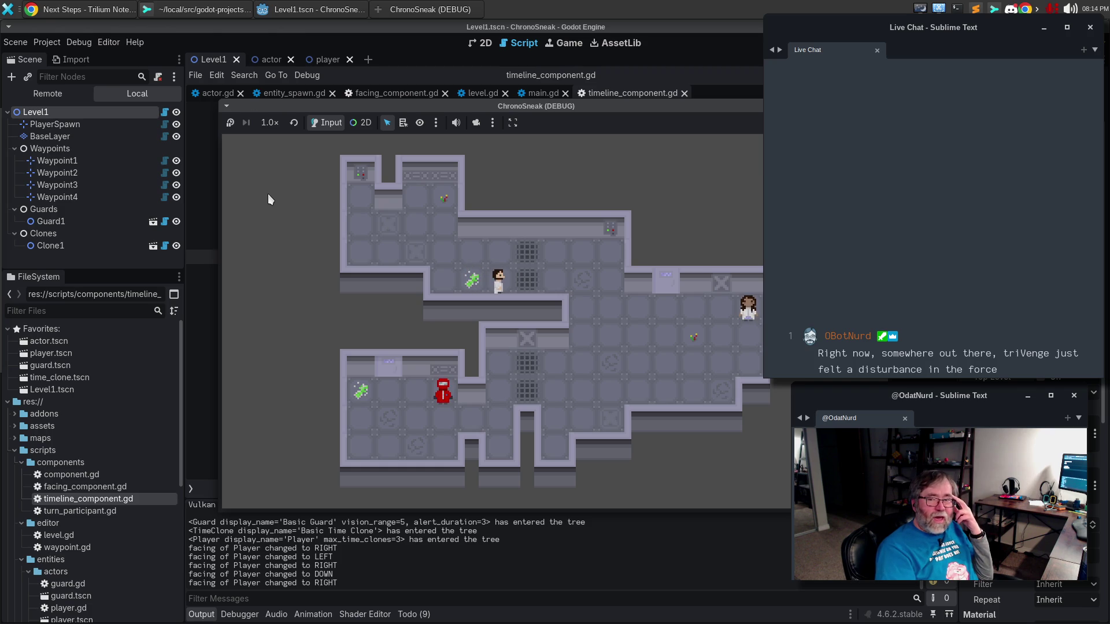
pyautogui.press('Left')
pyautogui.press('Left')
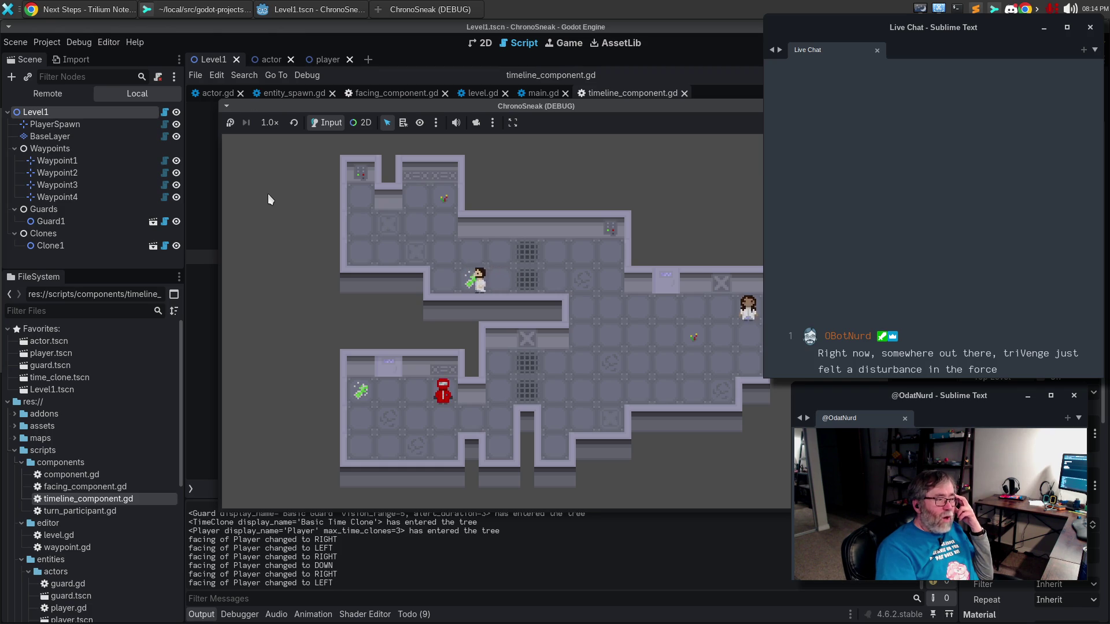
pyautogui.press('Up')
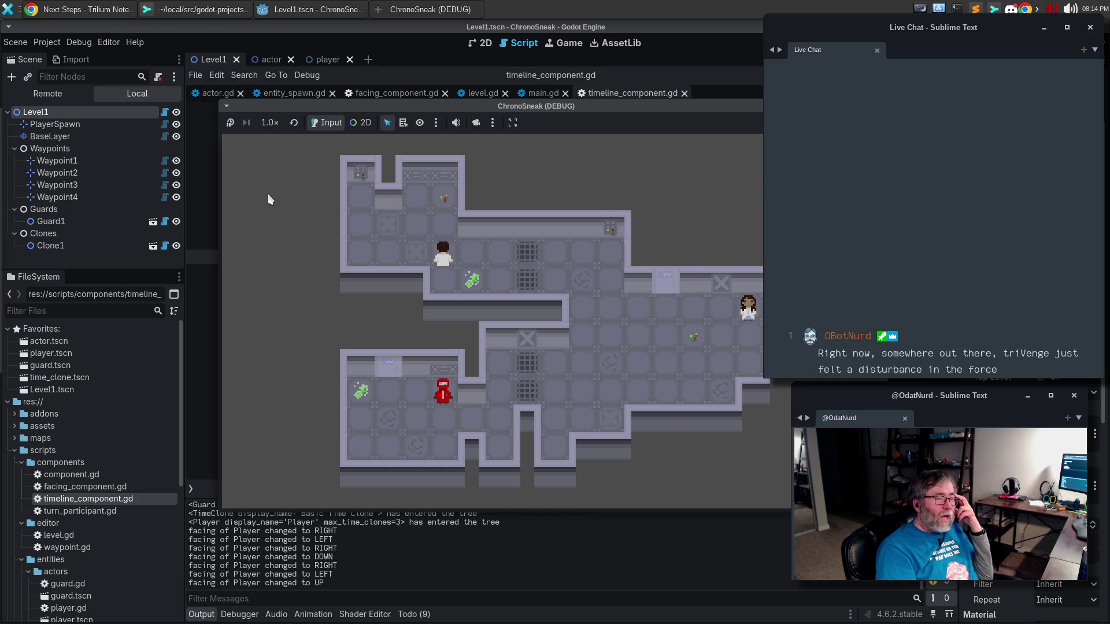
pyautogui.press('Right')
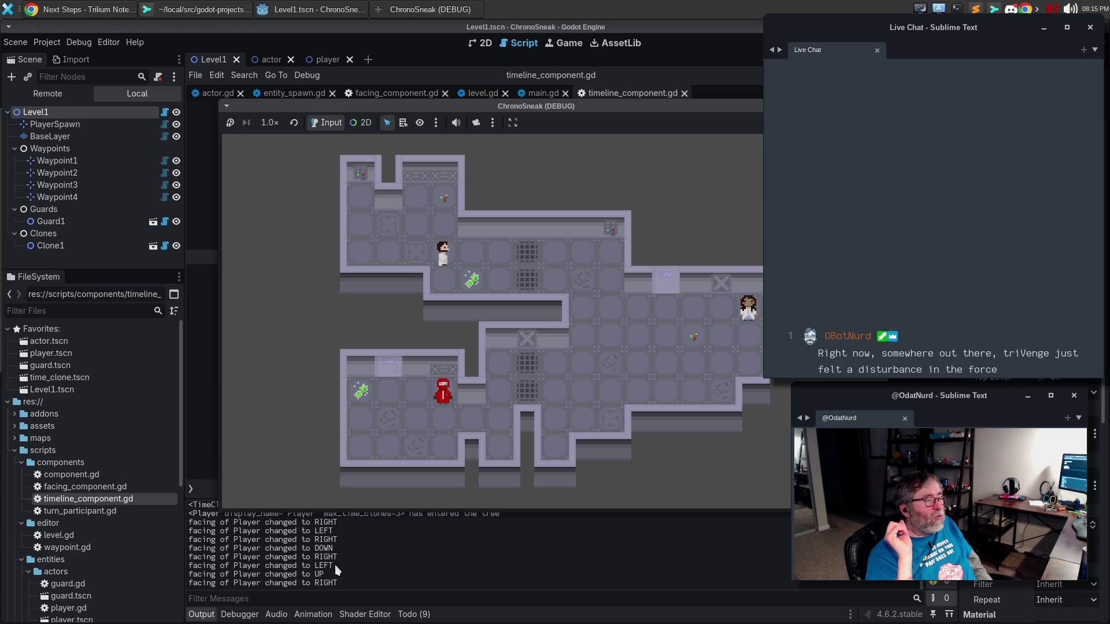
# Step: Turn the player in the running game to face left
pyautogui.press('Left')
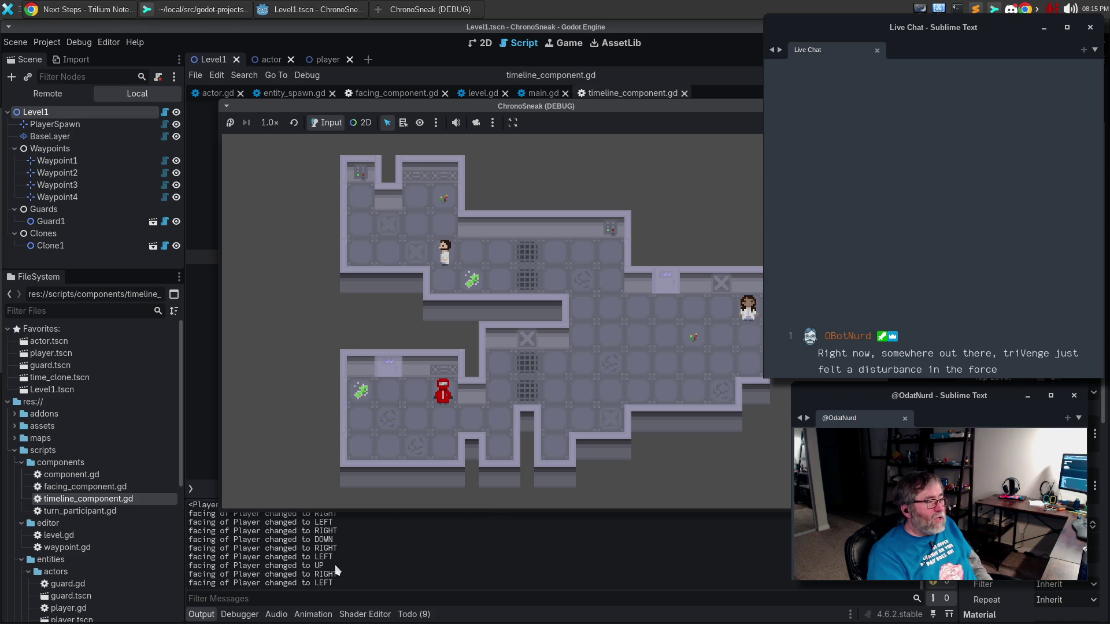
# Step: Turn the player right, left and right, then stop the game and return to the Next Steps note
pyautogui.press('Right')
pyautogui.press('Left')
pyautogui.press('Right')
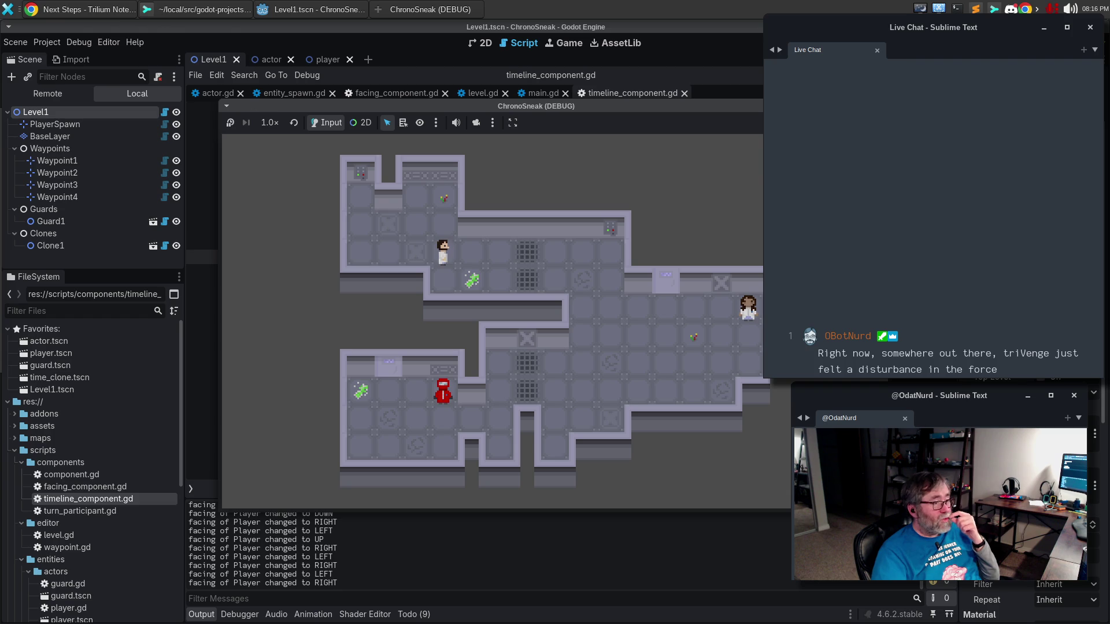
pyautogui.press('F8')
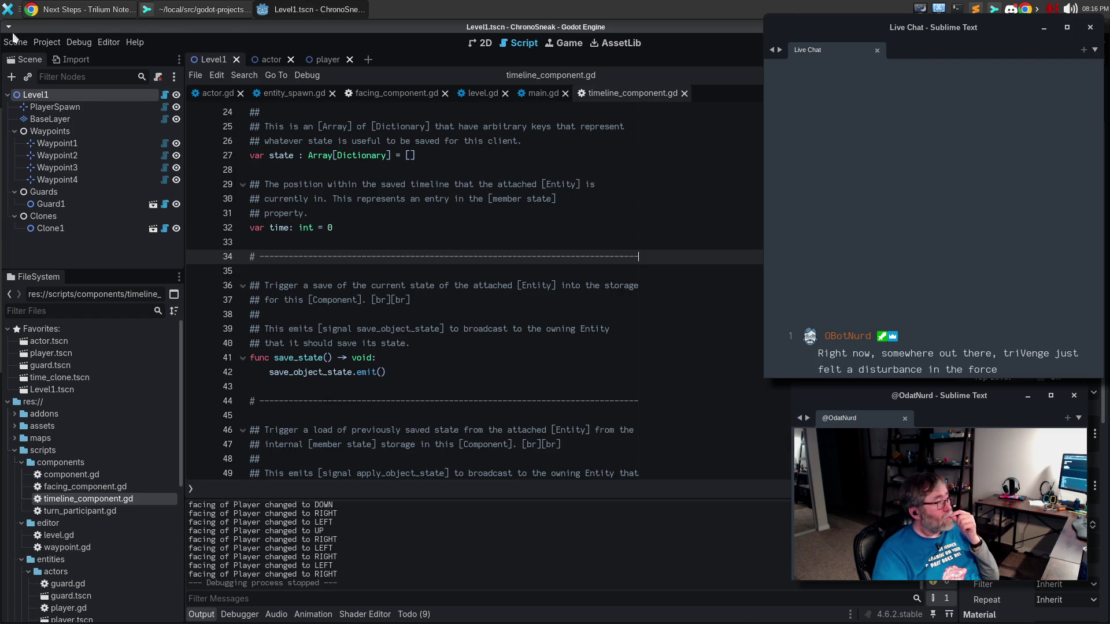
pyautogui.click(85, 9)
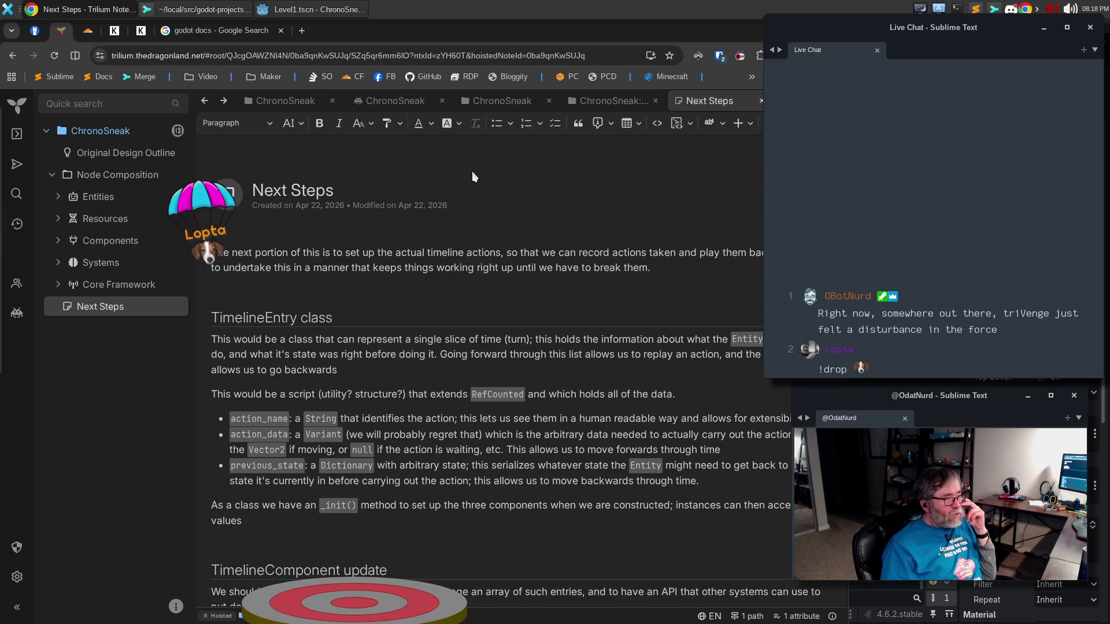
# Step: View the Layout entity-hierarchy diagram under Entities, then scroll down the Next Steps note
pyautogui.click(58, 197)
pyautogui.click(94, 220)
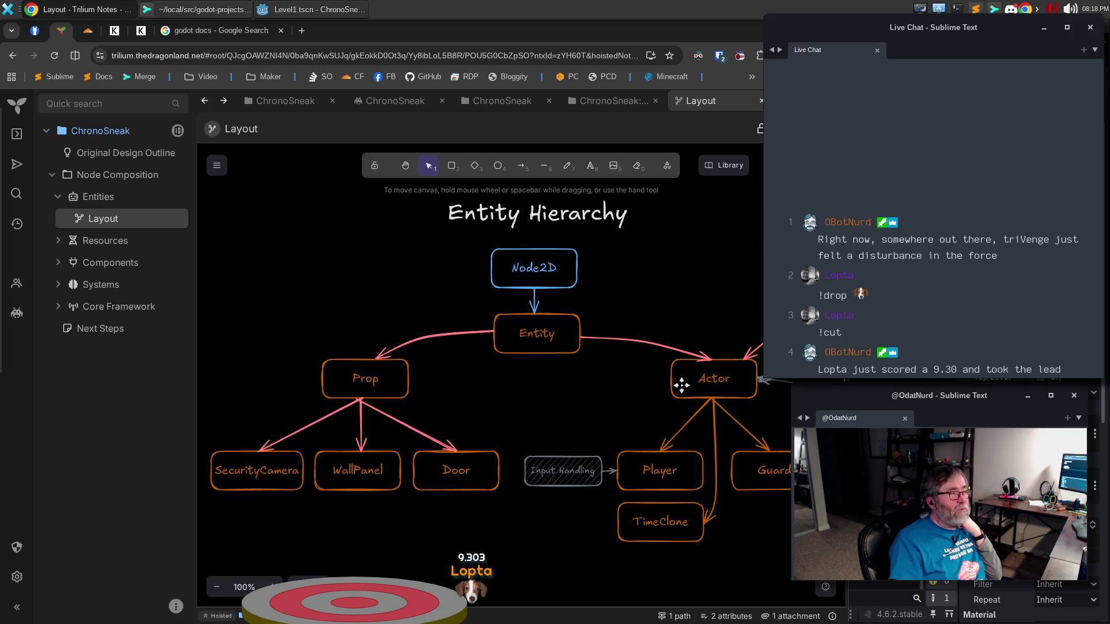
pyautogui.click(112, 327)
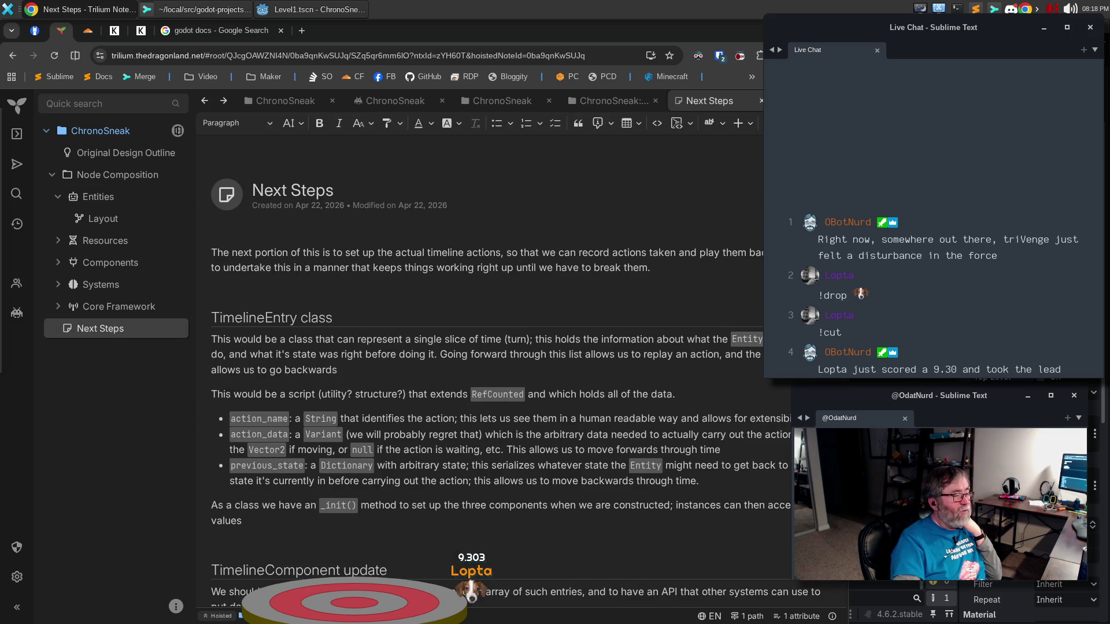
pyautogui.scroll(-5, 534, 477)
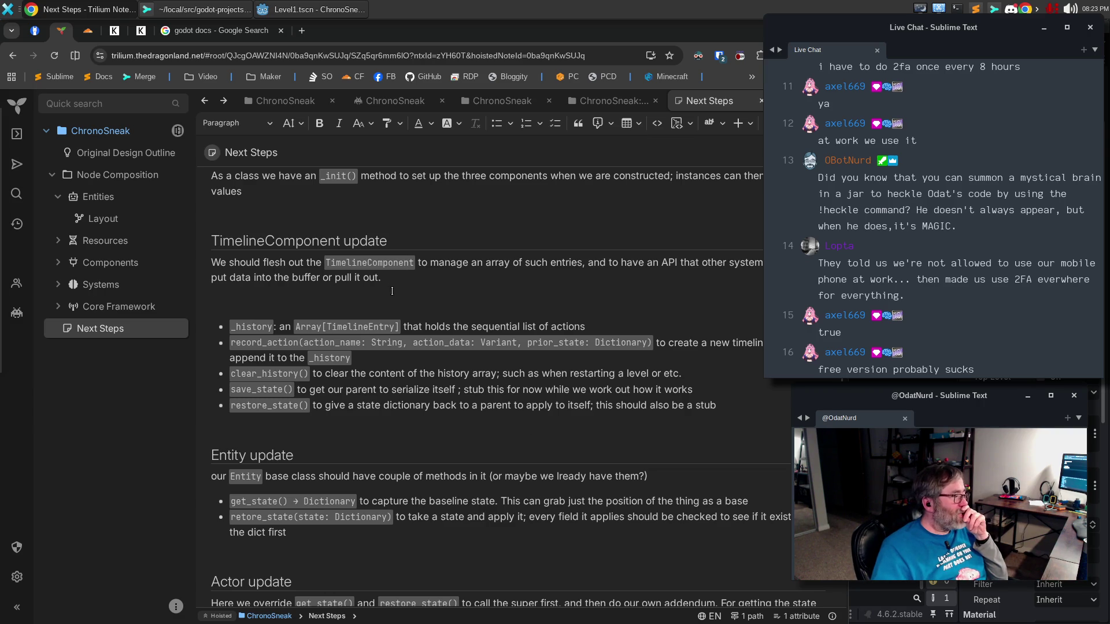
# Step: Switch from Trilium back to the Godot editor with Alt+Tab
pyautogui.hotkey('alt', 'Tab')
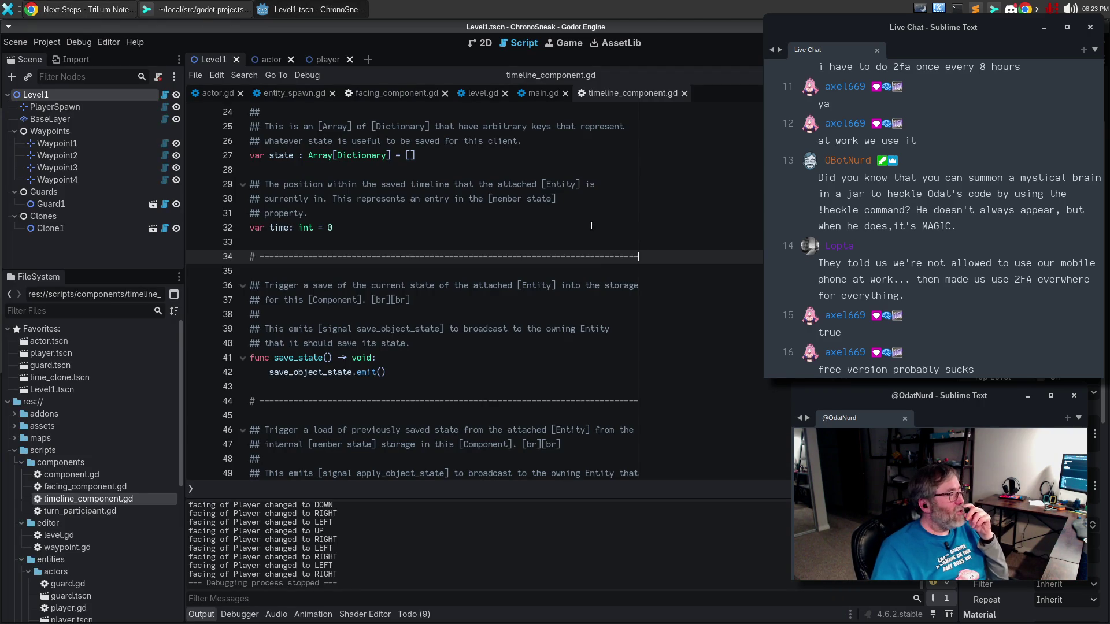
# Step: Close the main.gd, level.gd, facing_component.gd, entity_spawn.gd and actor.gd tabs, keeping timeline_component.gd
pyautogui.click(663, 140)
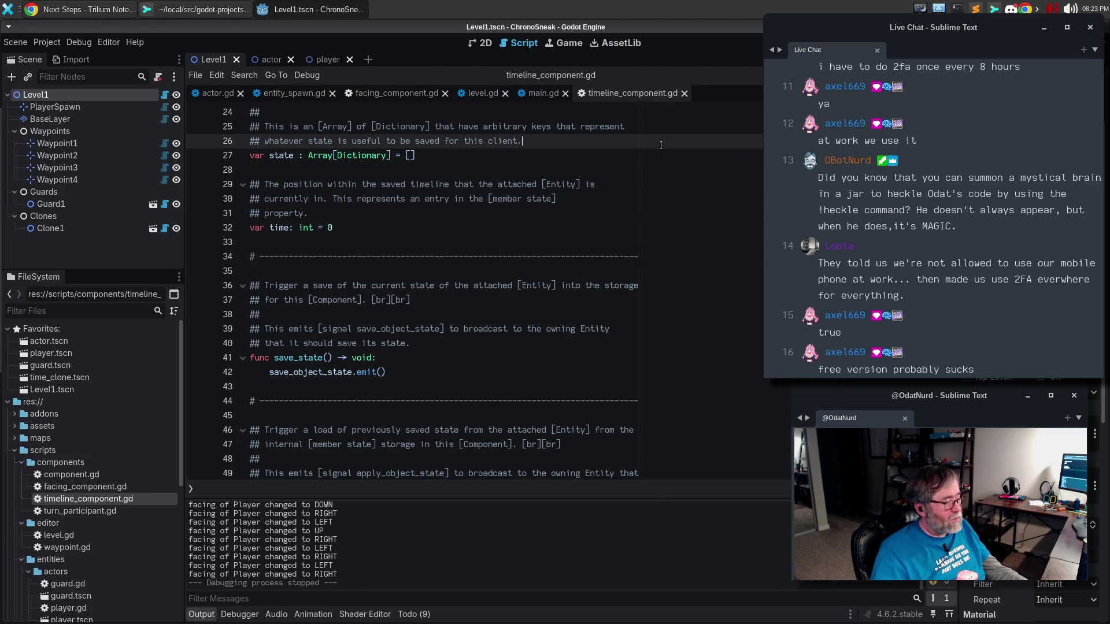
pyautogui.click(537, 93)
pyautogui.click(565, 93)
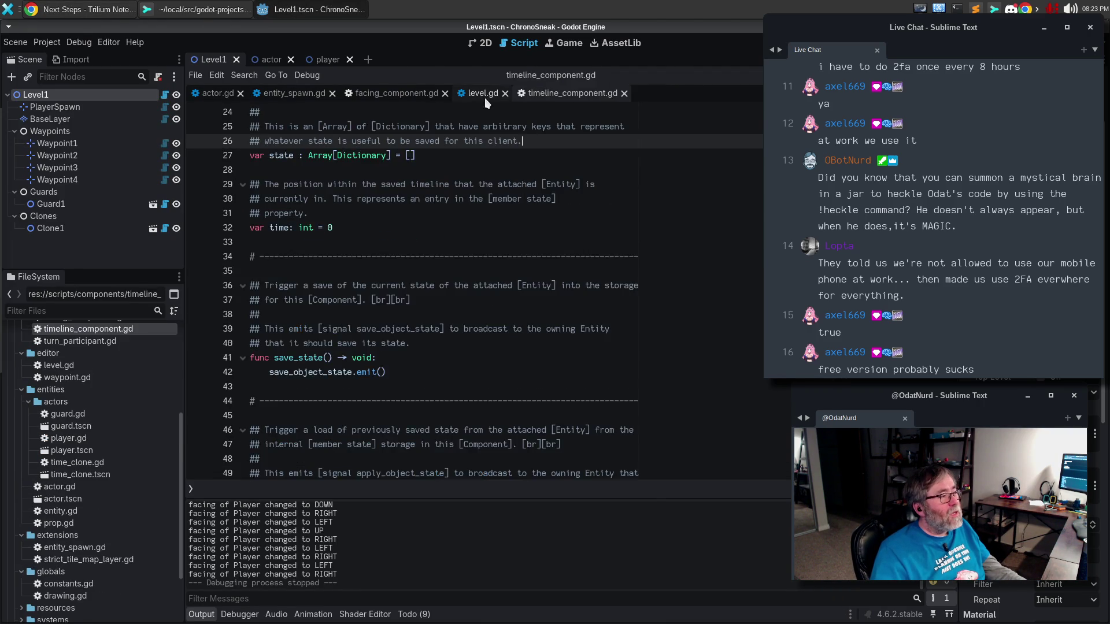
pyautogui.click(505, 93)
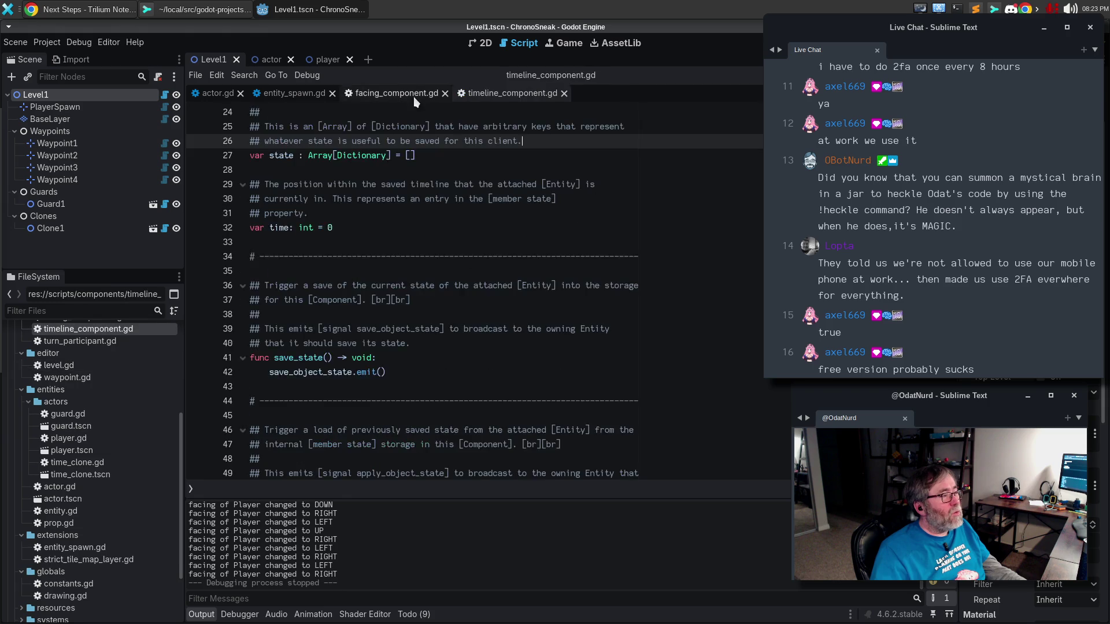
pyautogui.click(445, 93)
pyautogui.click(277, 93)
pyautogui.click(331, 93)
pyautogui.click(211, 95)
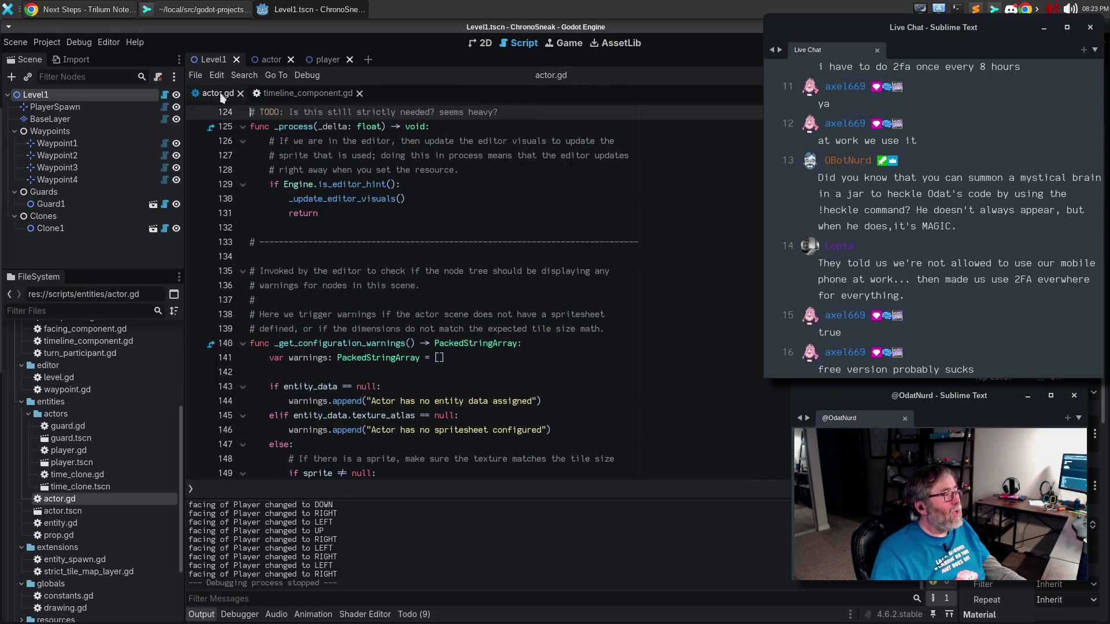
pyautogui.click(240, 93)
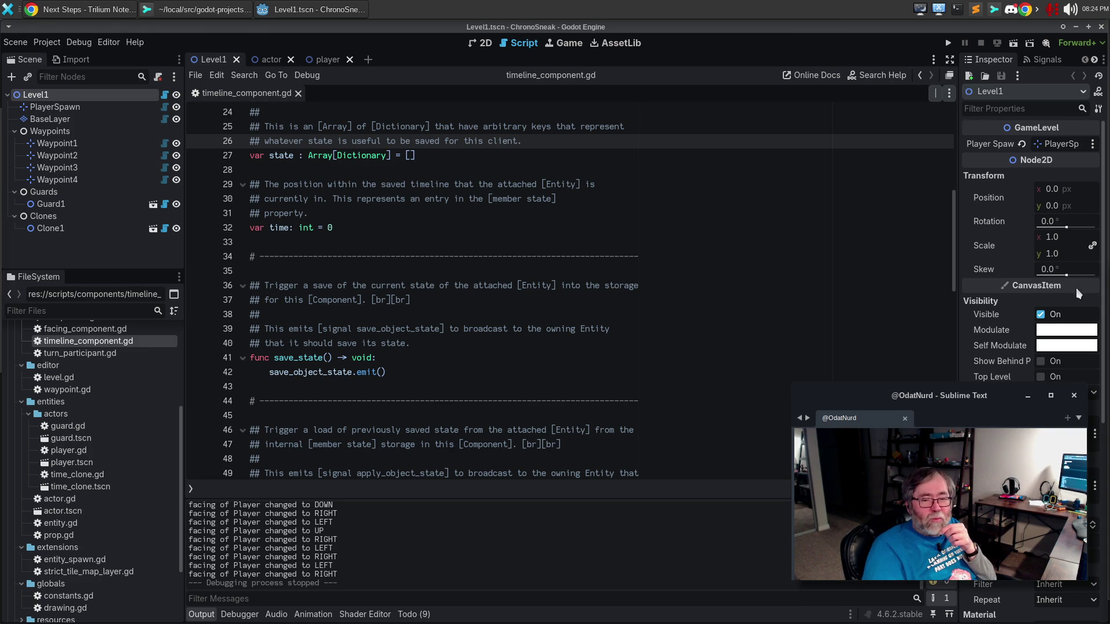
pyautogui.scroll(-5, 1032, 243)
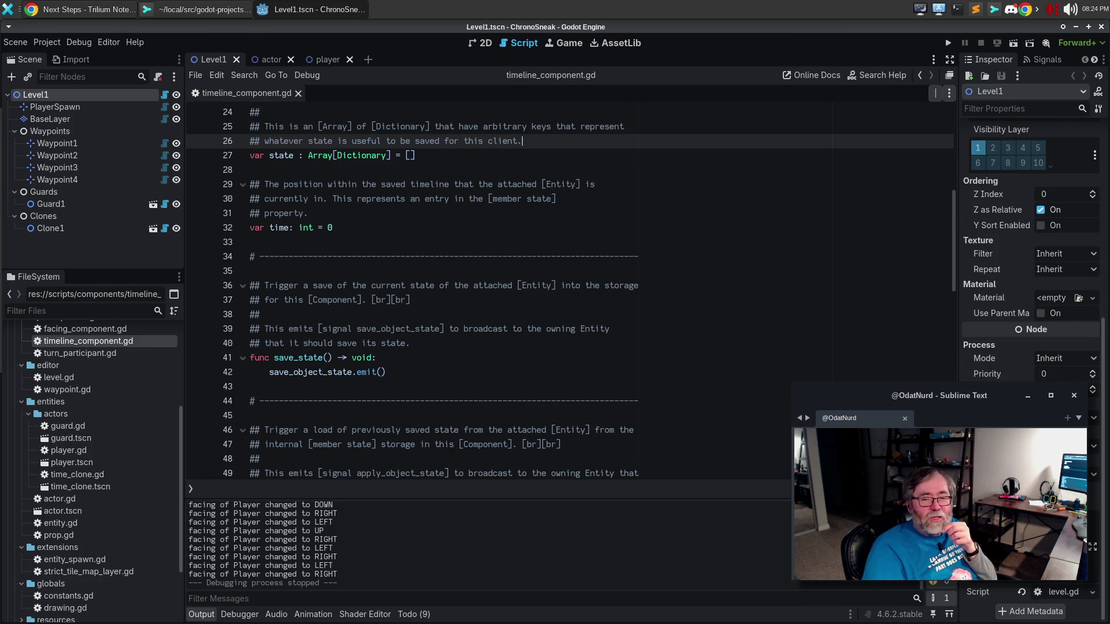
pyautogui.scroll(3, 1032, 243)
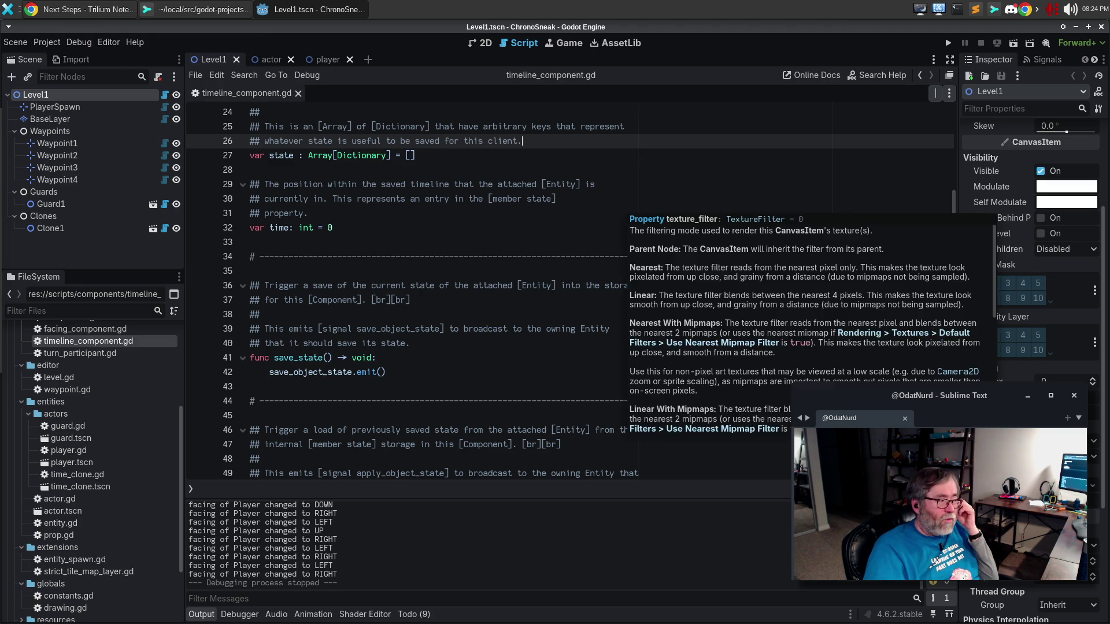
pyautogui.click(444, 219)
pyautogui.scroll(5, 445, 222)
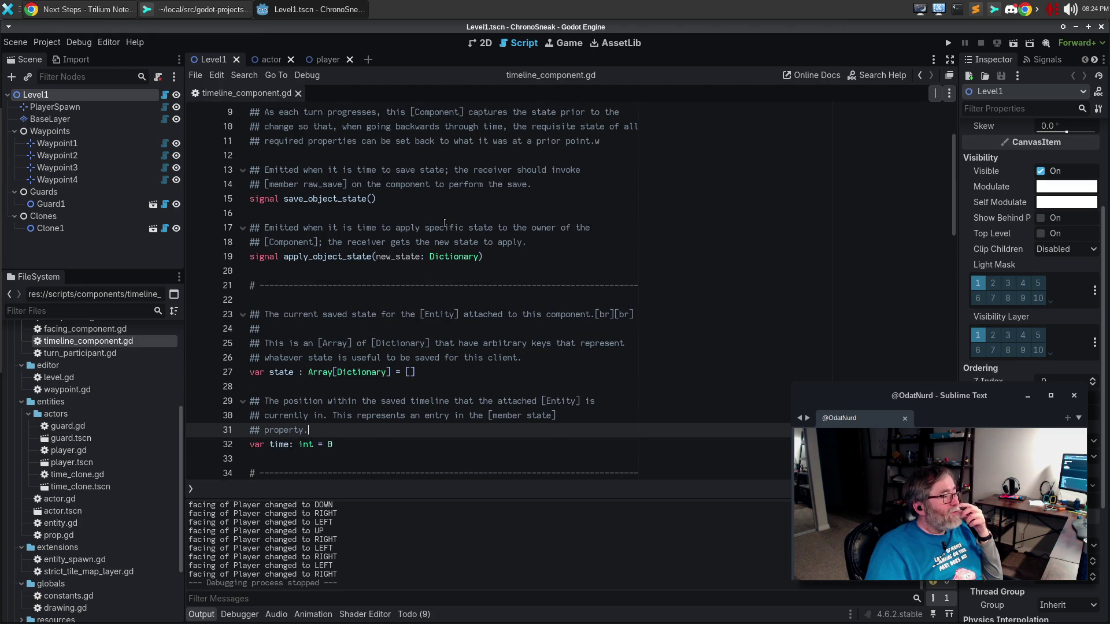
pyautogui.scroll(3, 445, 223)
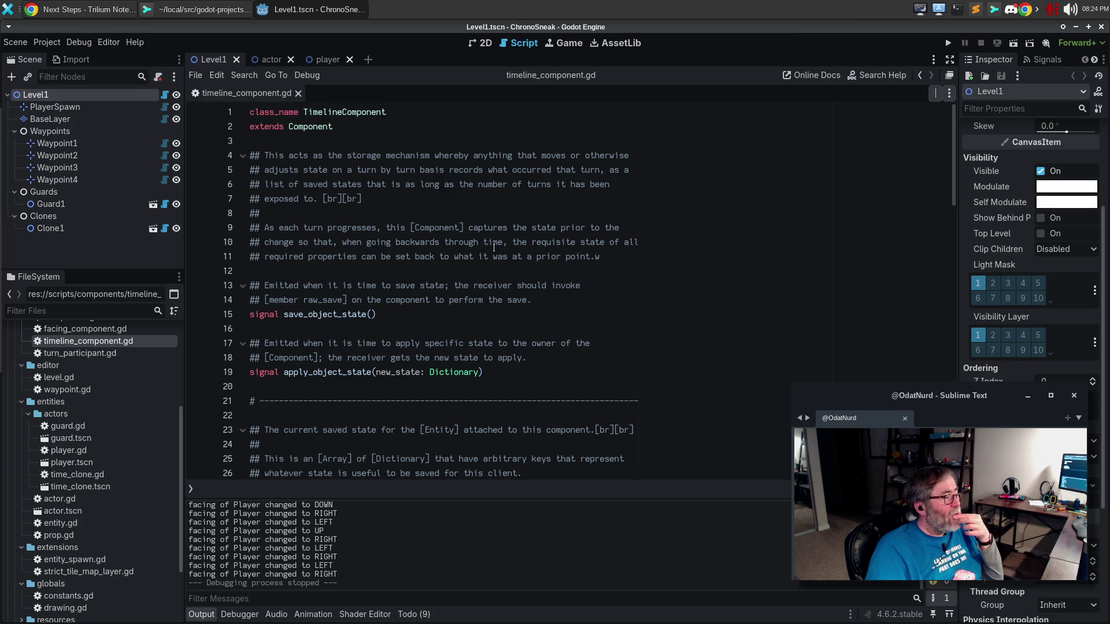
pyautogui.click(447, 299)
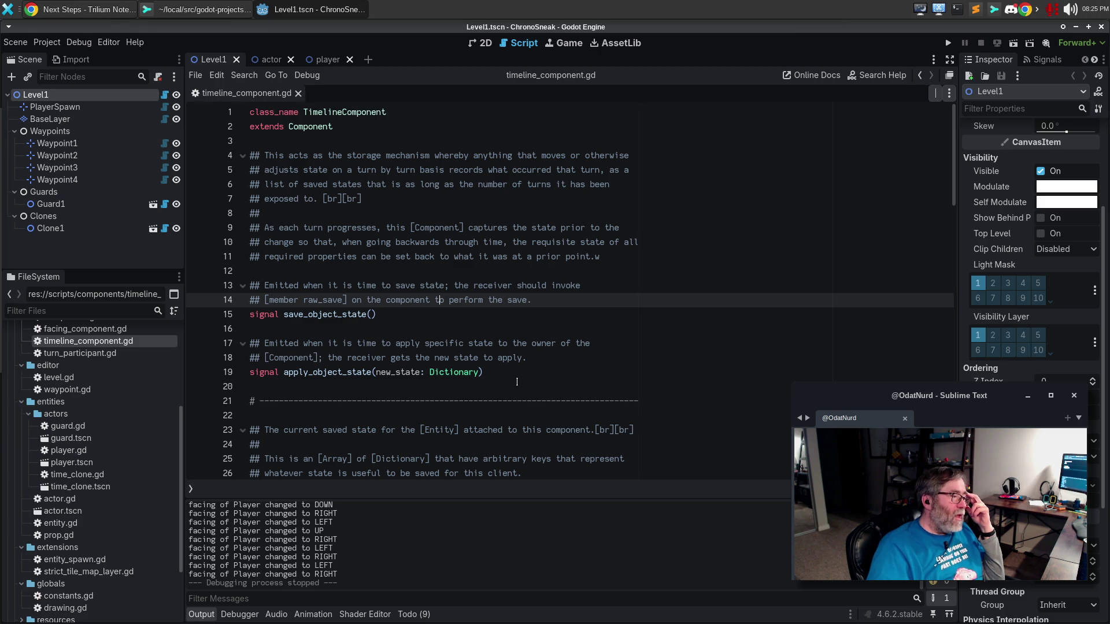
pyautogui.click(516, 376)
pyautogui.scroll(-5, 544, 352)
pyautogui.press('Up')
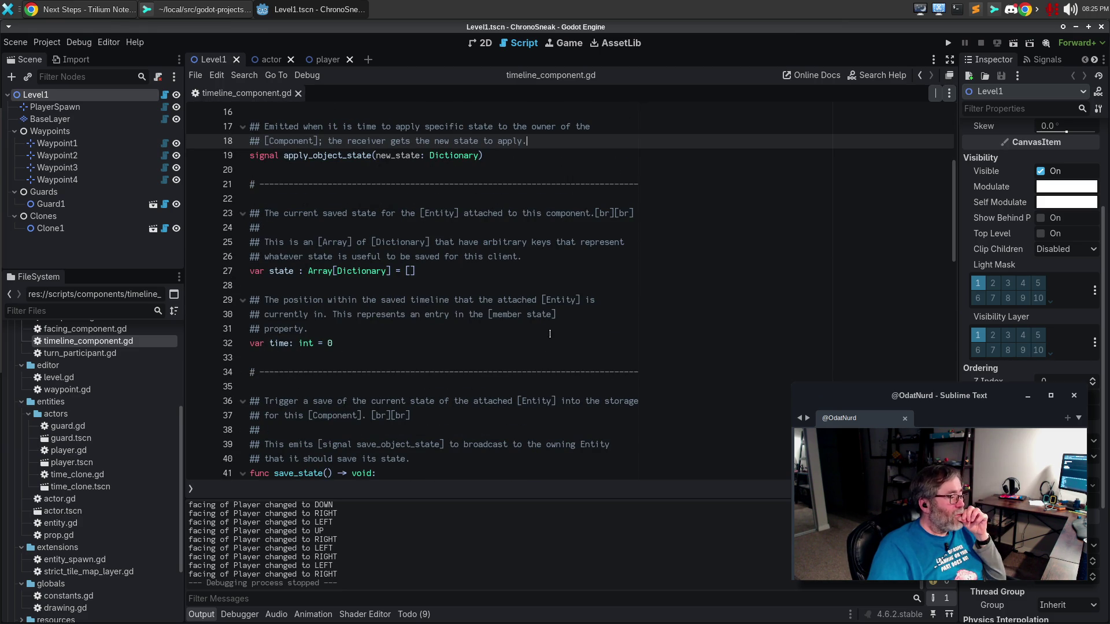
pyautogui.scroll(-3, 550, 334)
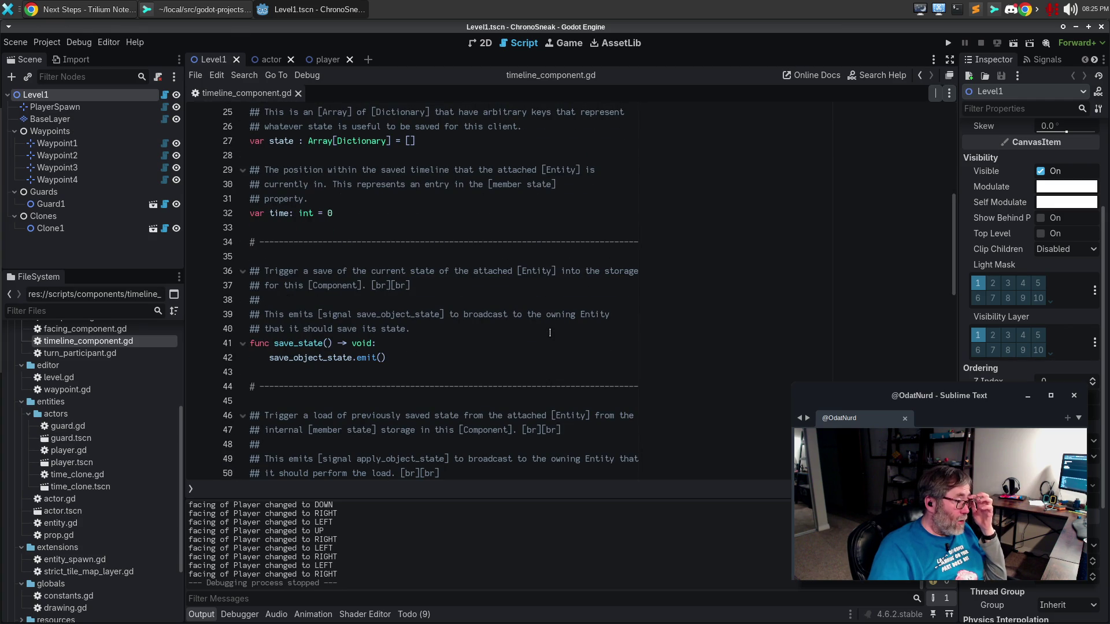
pyautogui.scroll(-3, 549, 333)
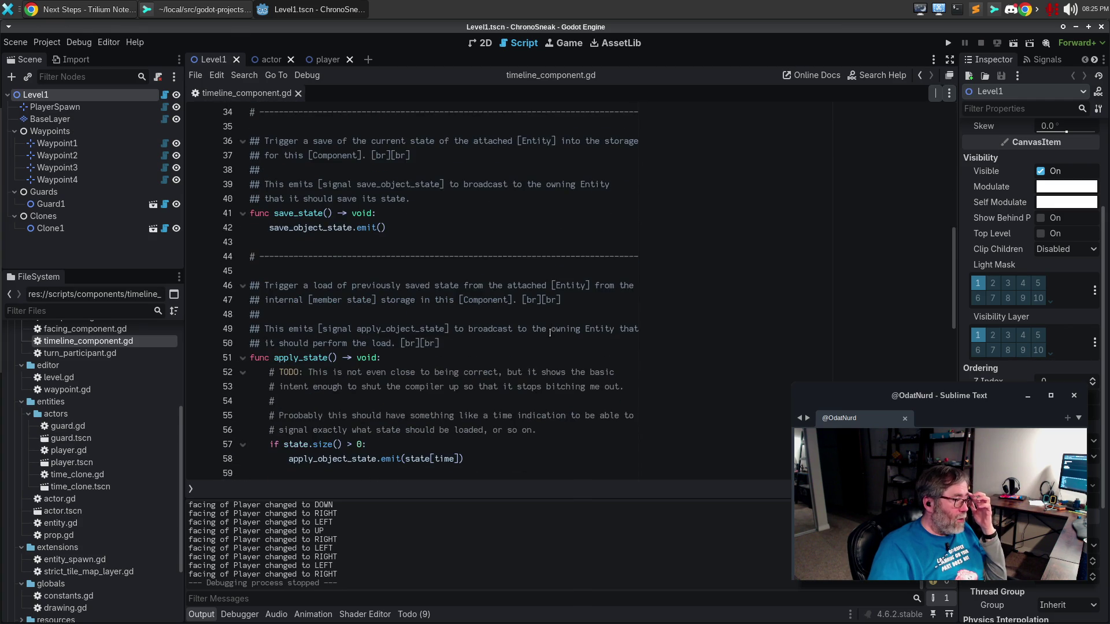
pyautogui.scroll(-2, 549, 334)
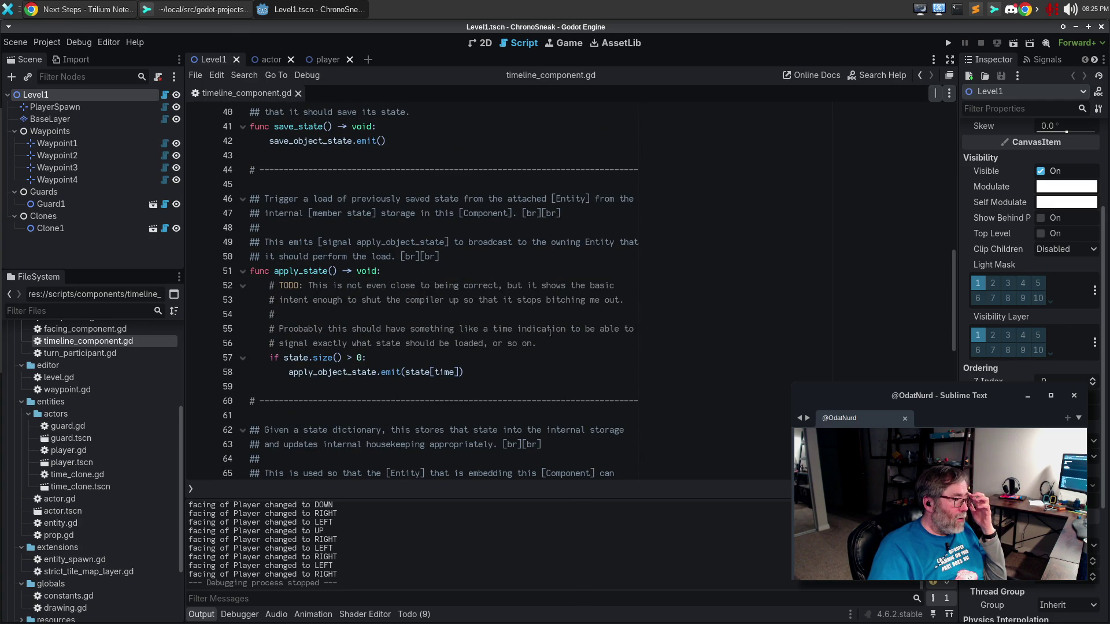
pyautogui.scroll(-3, 549, 334)
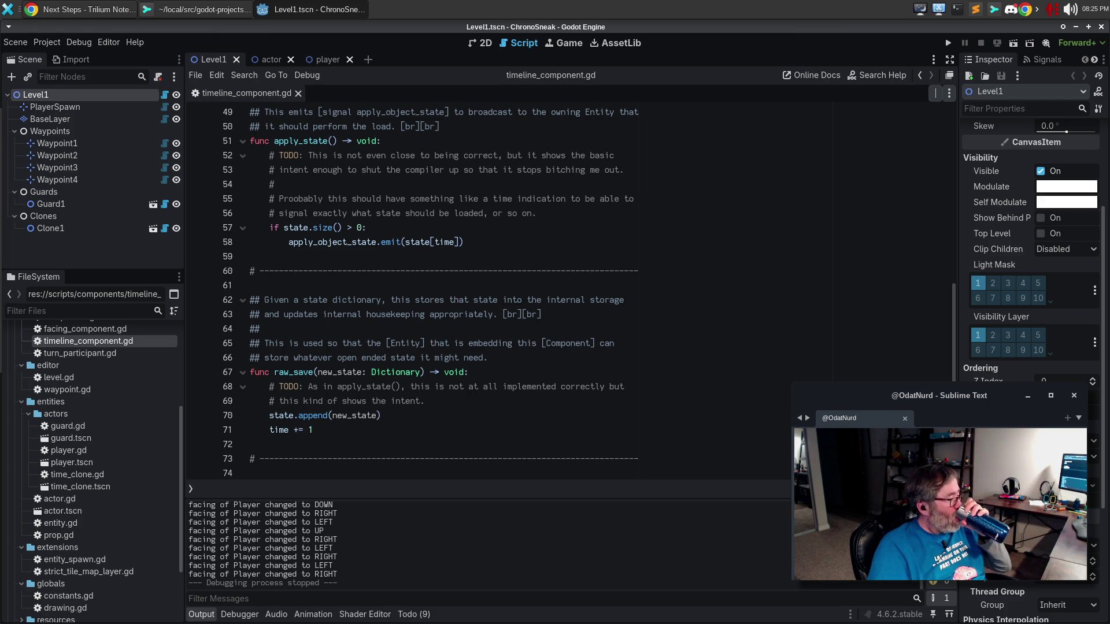
pyautogui.scroll(2, 171, 467)
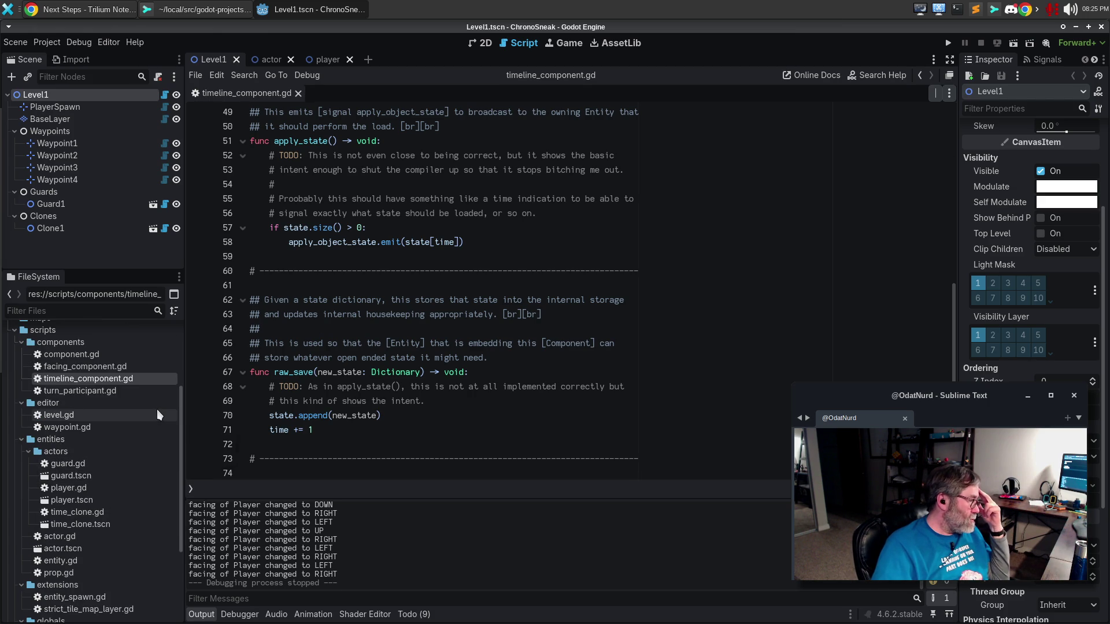
pyautogui.click(87, 9)
# Step: Search Google for 'can you nest classes in gdscript' in a new tab
pyautogui.hotkey('ctrl', 't')
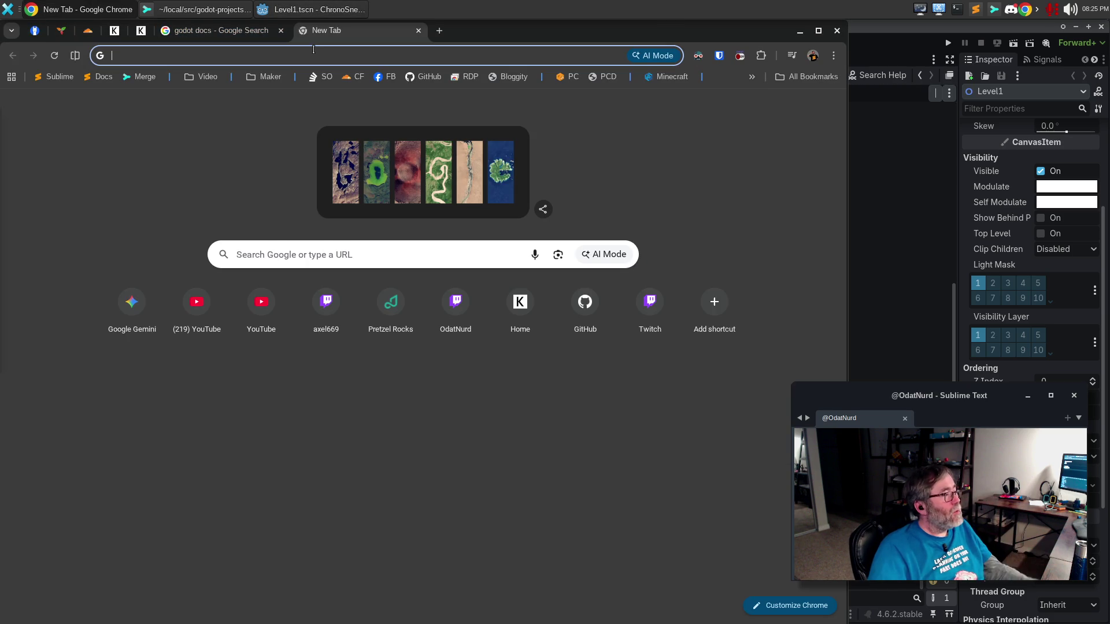
pyautogui.write('cab')
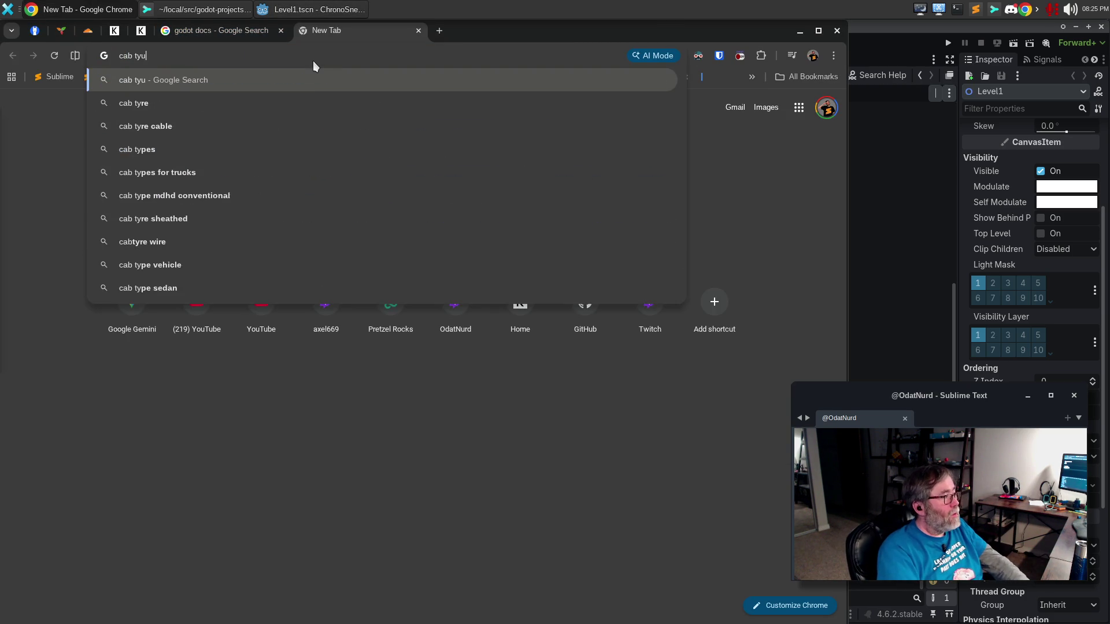
pyautogui.press('BackSpace')
pyautogui.write('n y')
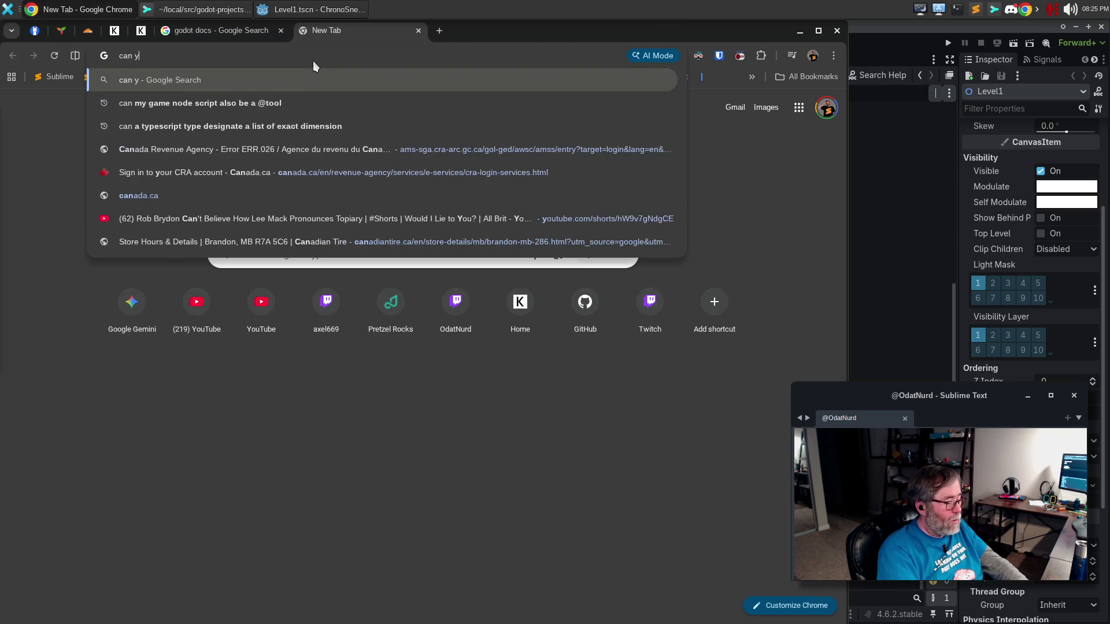
pyautogui.write('ou nest classes')
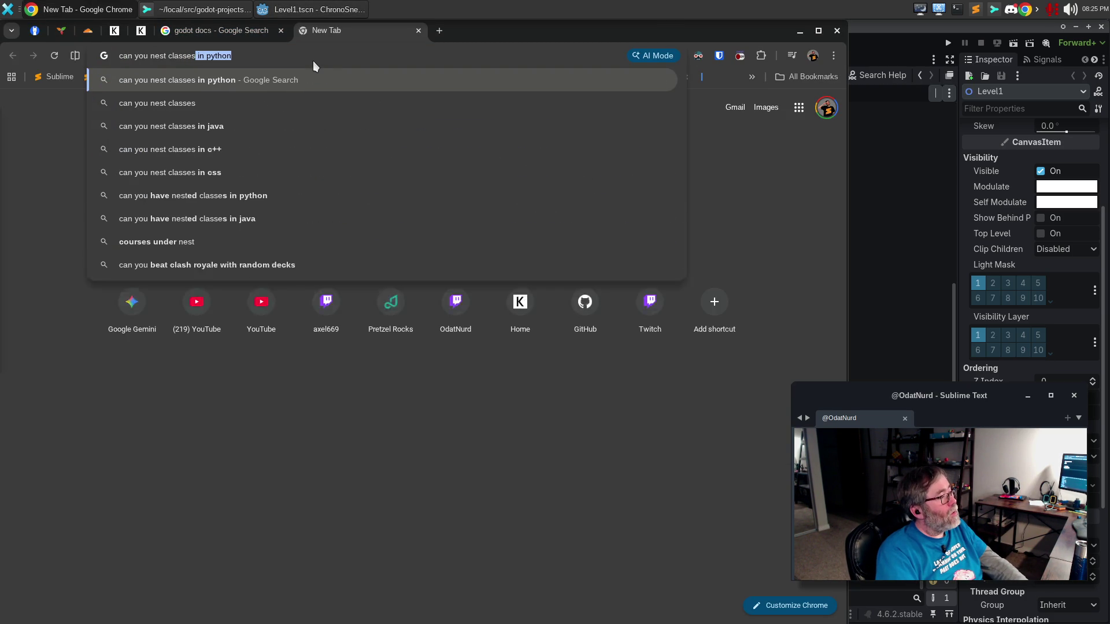
pyautogui.write(' in gdscript')
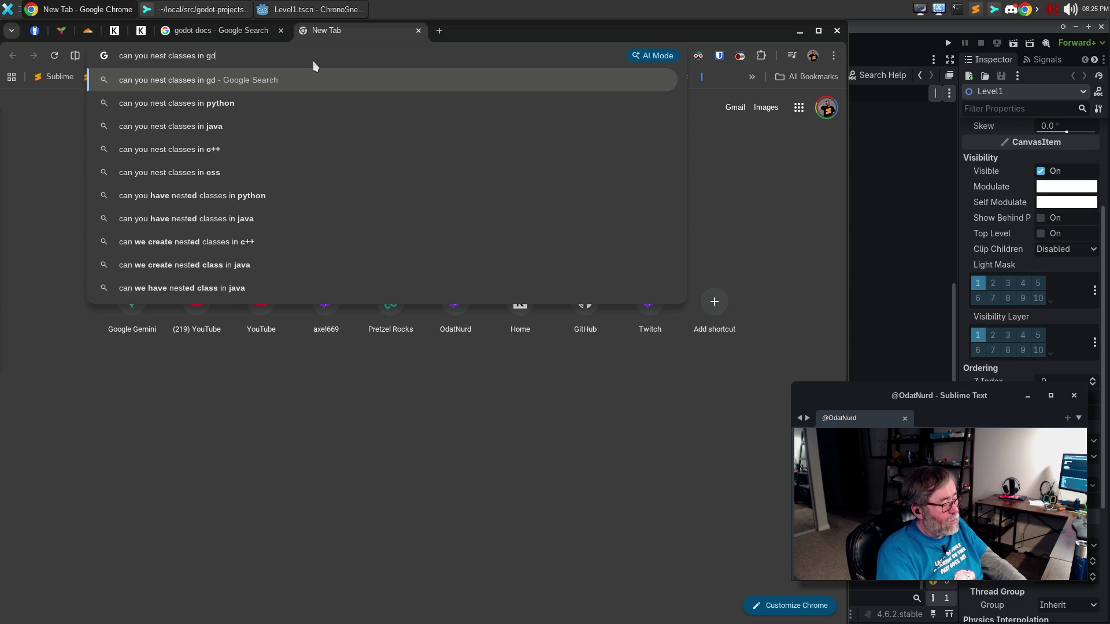
pyautogui.press('Return')
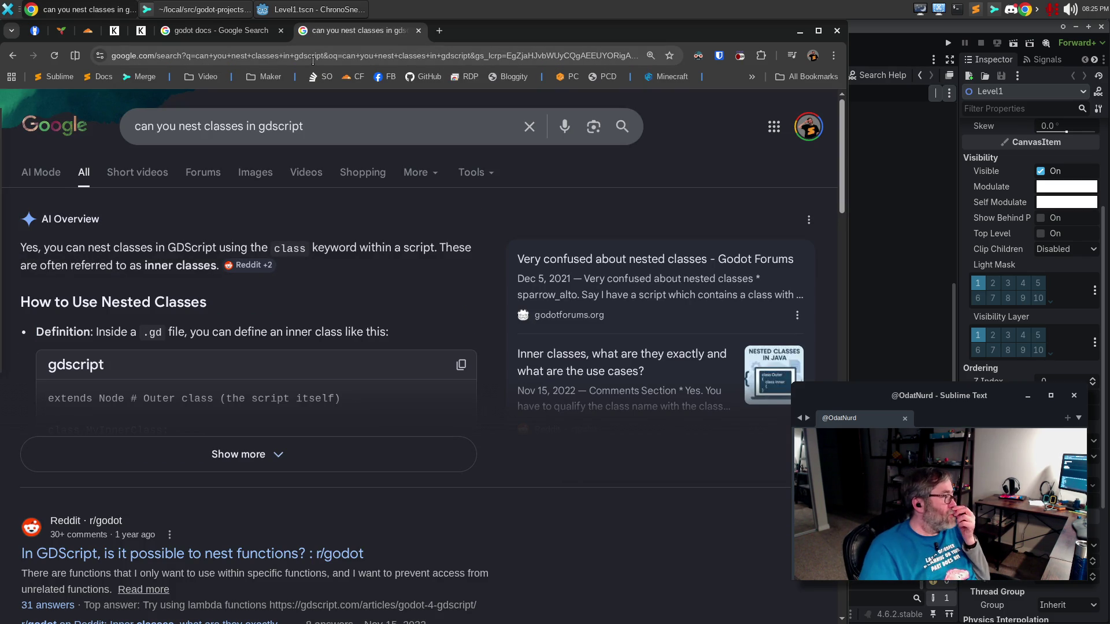
# Step: Expand and read the full AI Overview answer, then return to Godot
pyautogui.click(282, 448)
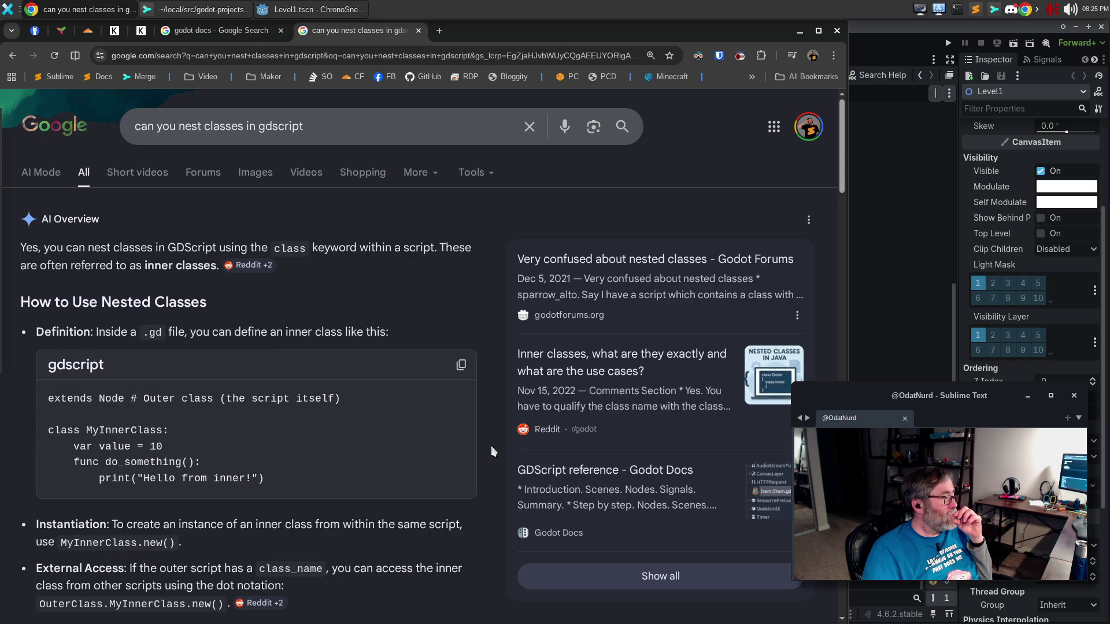
pyautogui.scroll(-2, 488, 421)
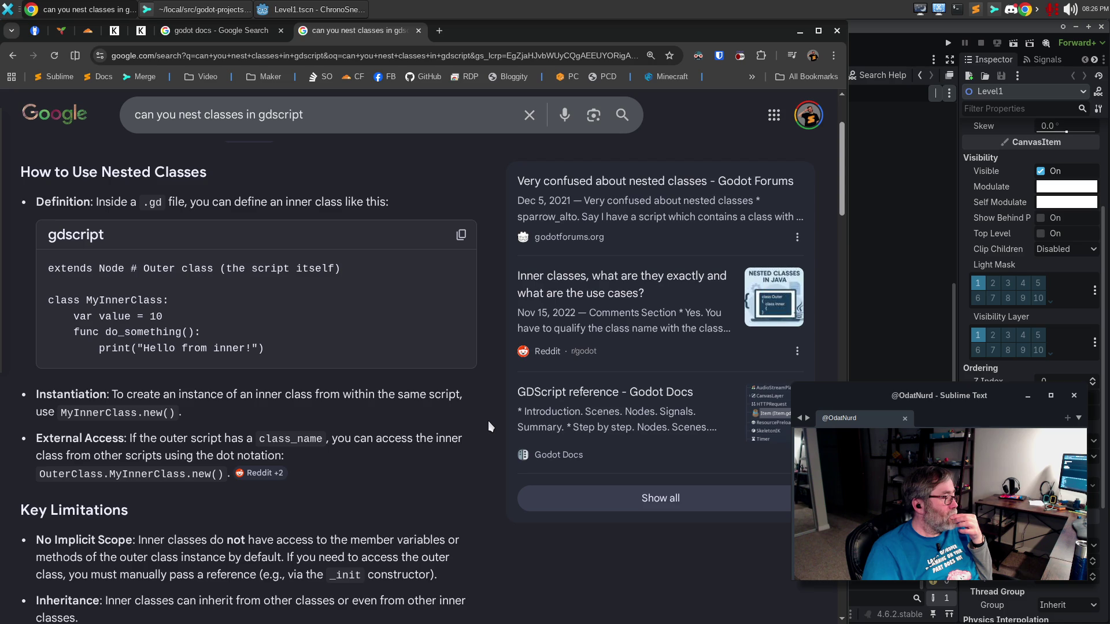
pyautogui.scroll(-3, 488, 421)
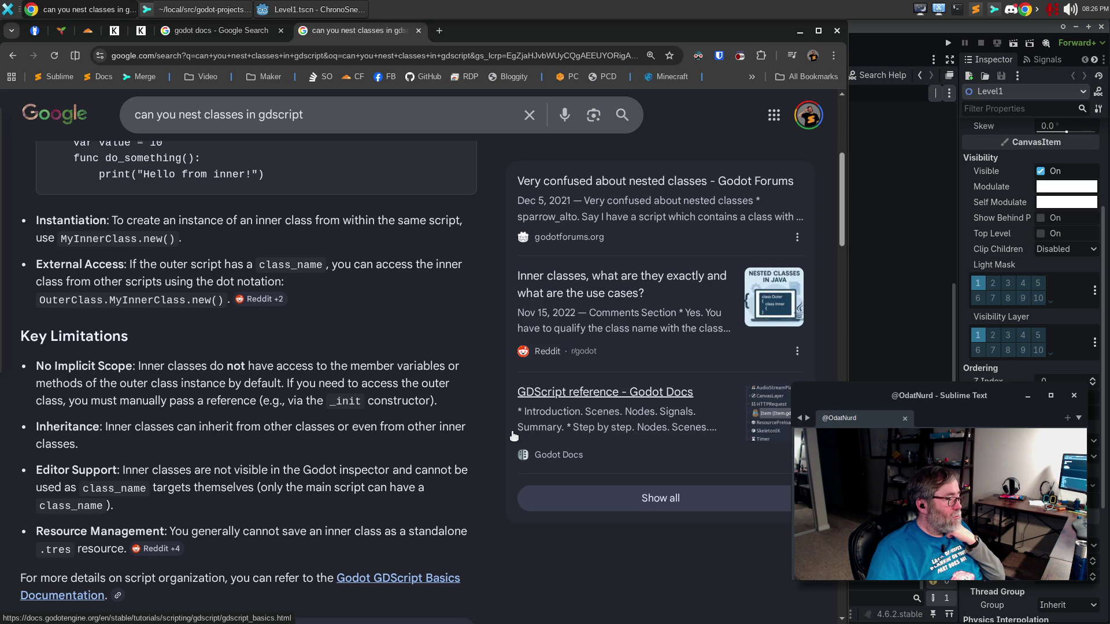
pyautogui.scroll(-3, 513, 435)
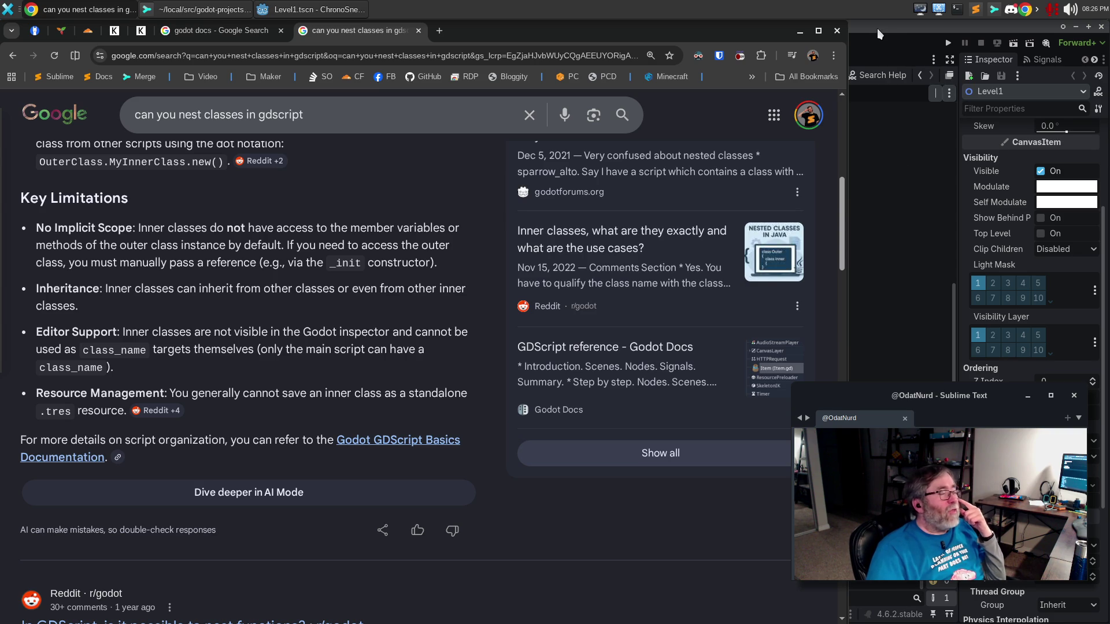
pyautogui.click(336, 11)
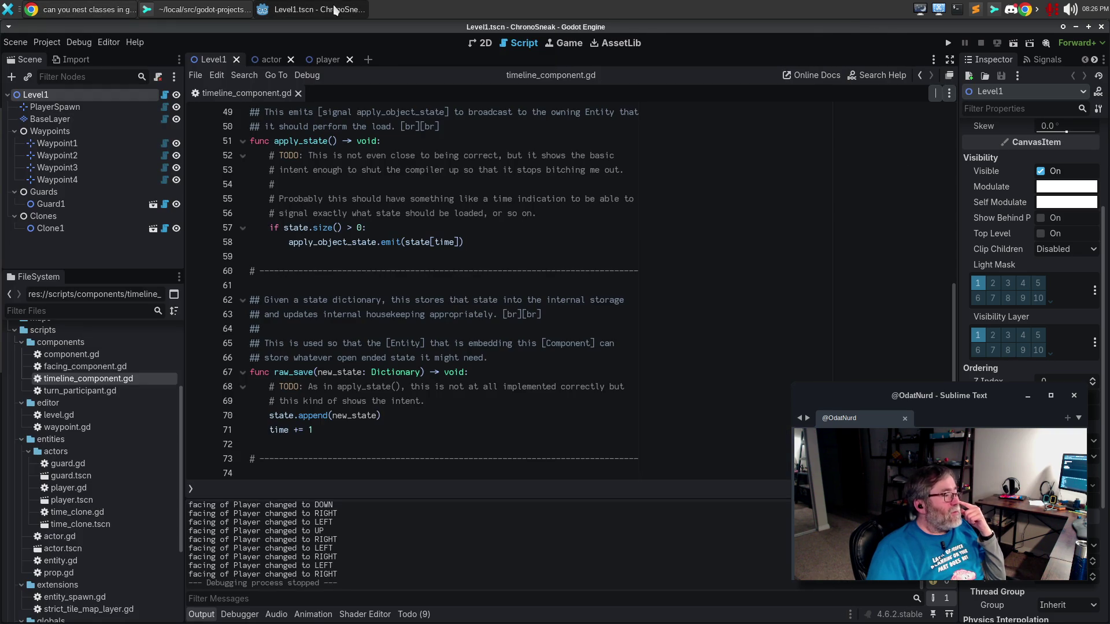
# Step: Collapse the actors, entities and extensions folders in the FileSystem dock
pyautogui.click(470, 261)
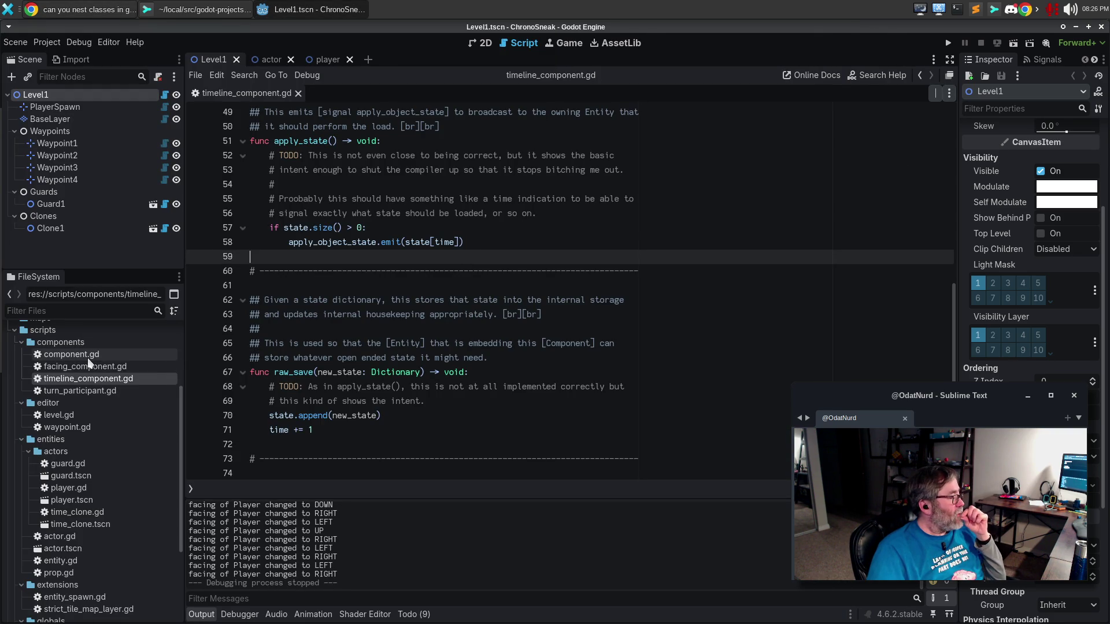
pyautogui.click(27, 451)
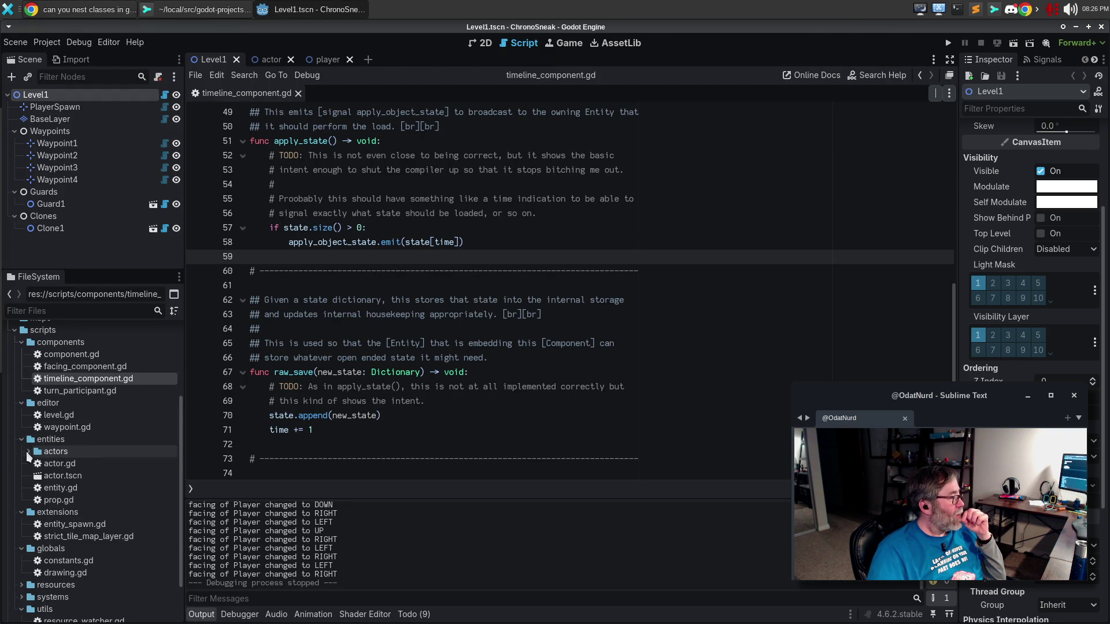
pyautogui.click(19, 440)
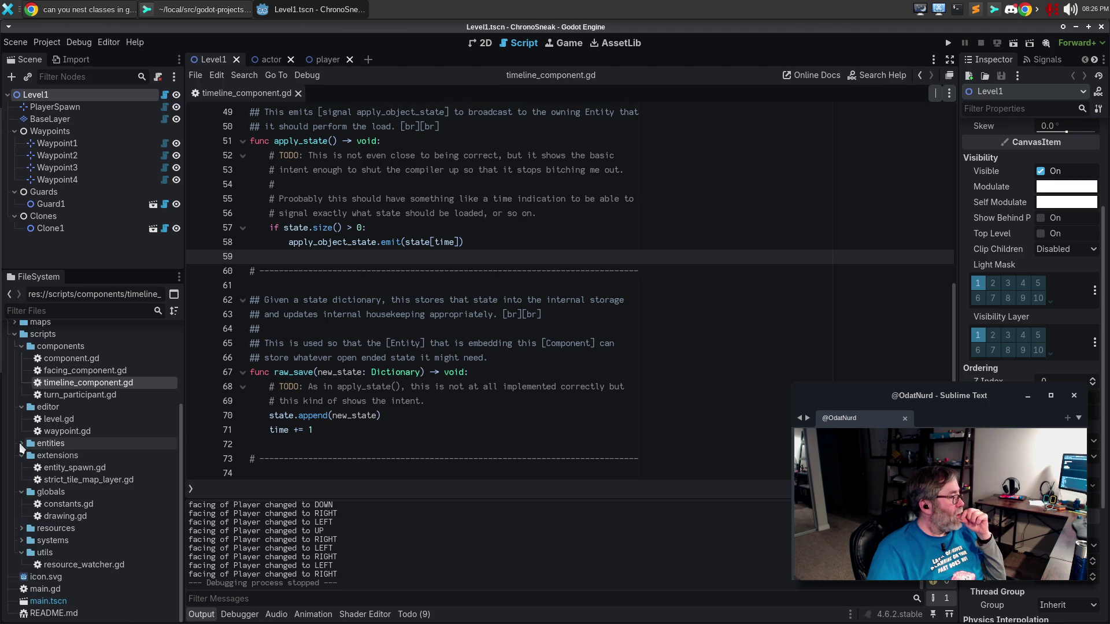
pyautogui.click(22, 458)
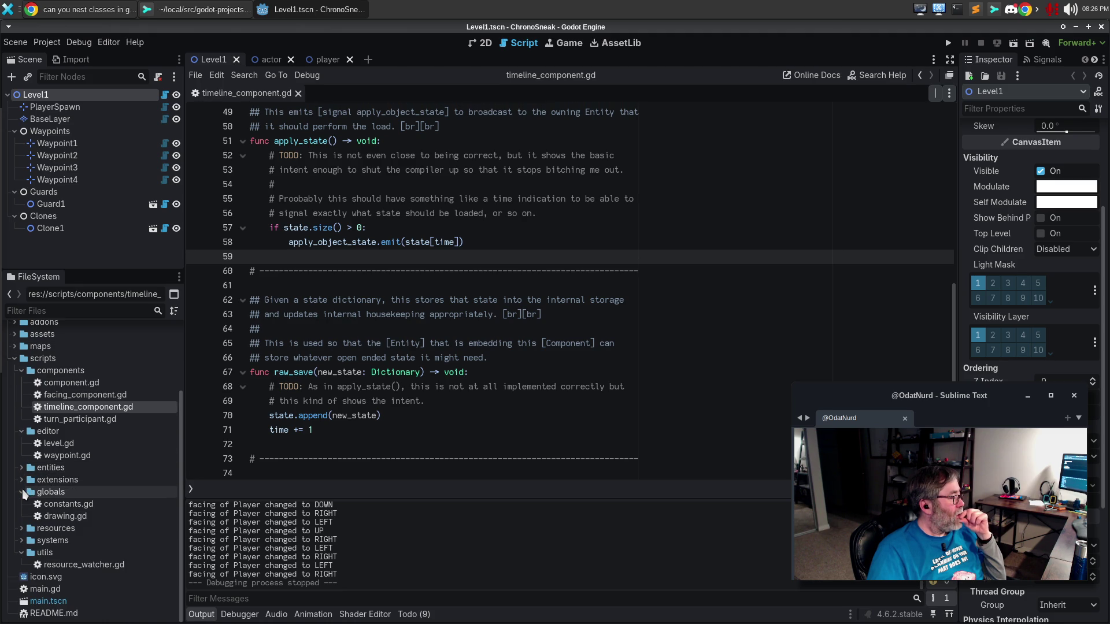
# Step: Glance at constants.gd and drawing.gd, close them, then collapse the editor and components folders
pyautogui.click(66, 501)
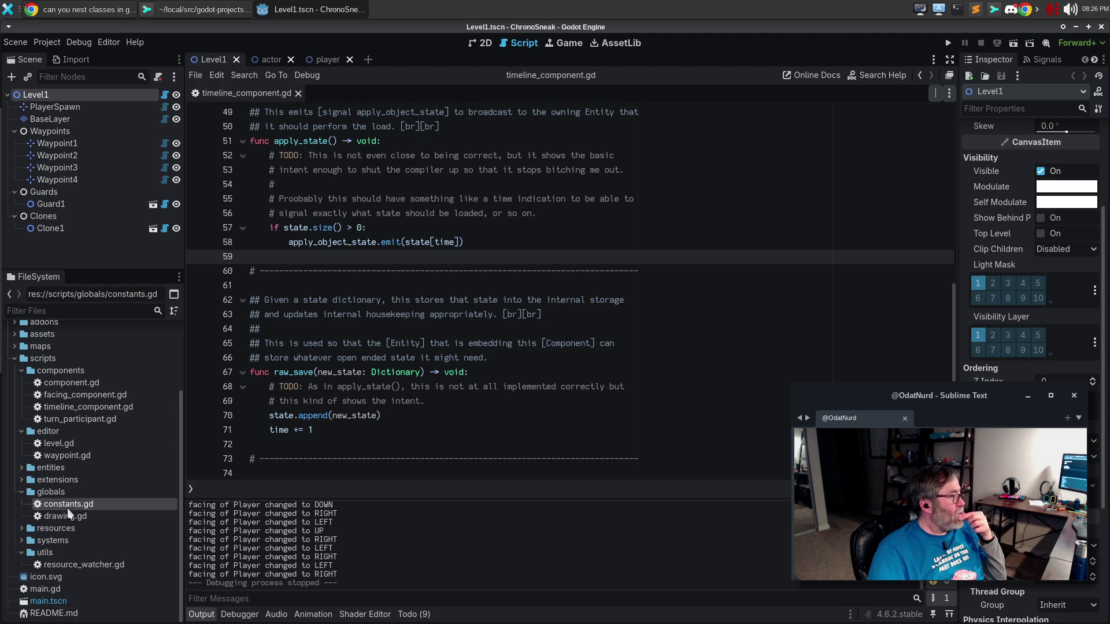
pyautogui.doubleClick(95, 504)
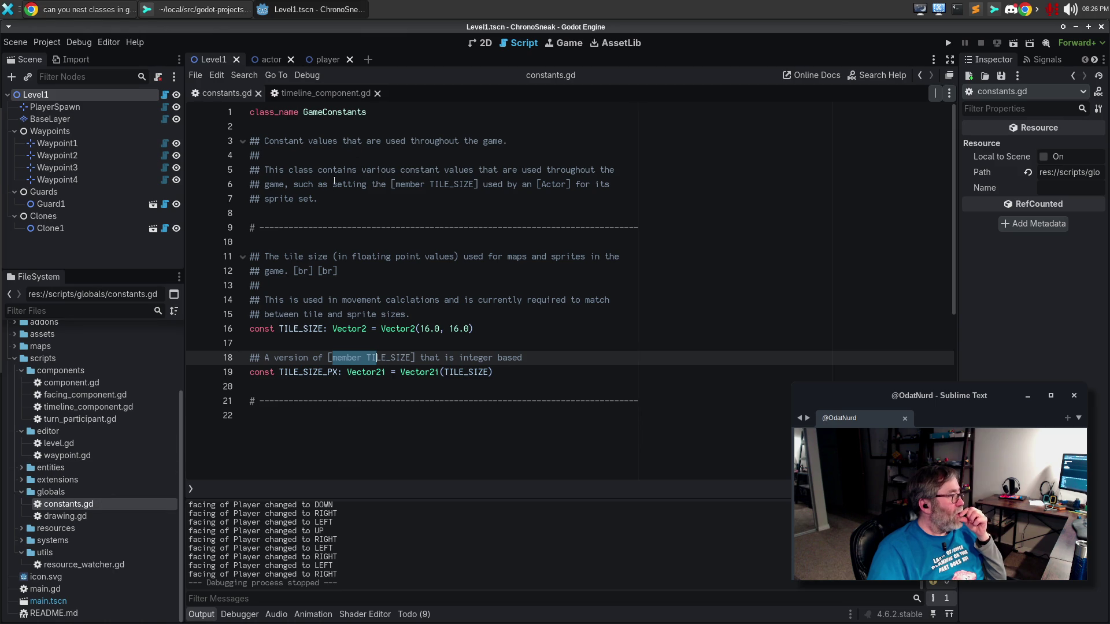
pyautogui.click(339, 212)
pyautogui.hotkey('ctrl', 'w')
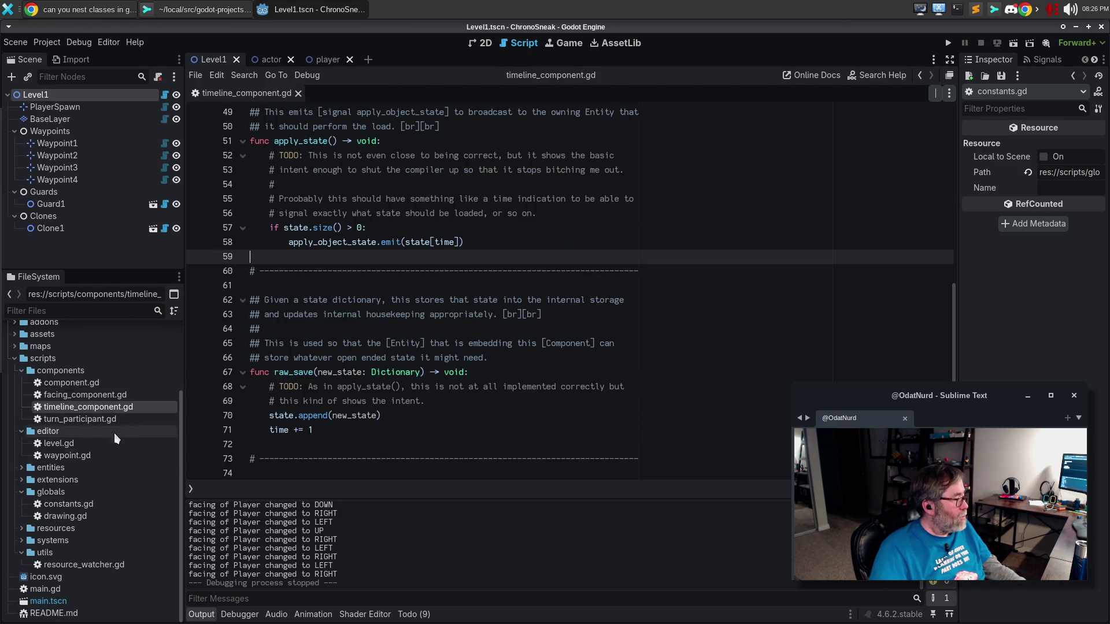
pyautogui.doubleClick(95, 512)
pyautogui.hotkey('ctrl', 'w')
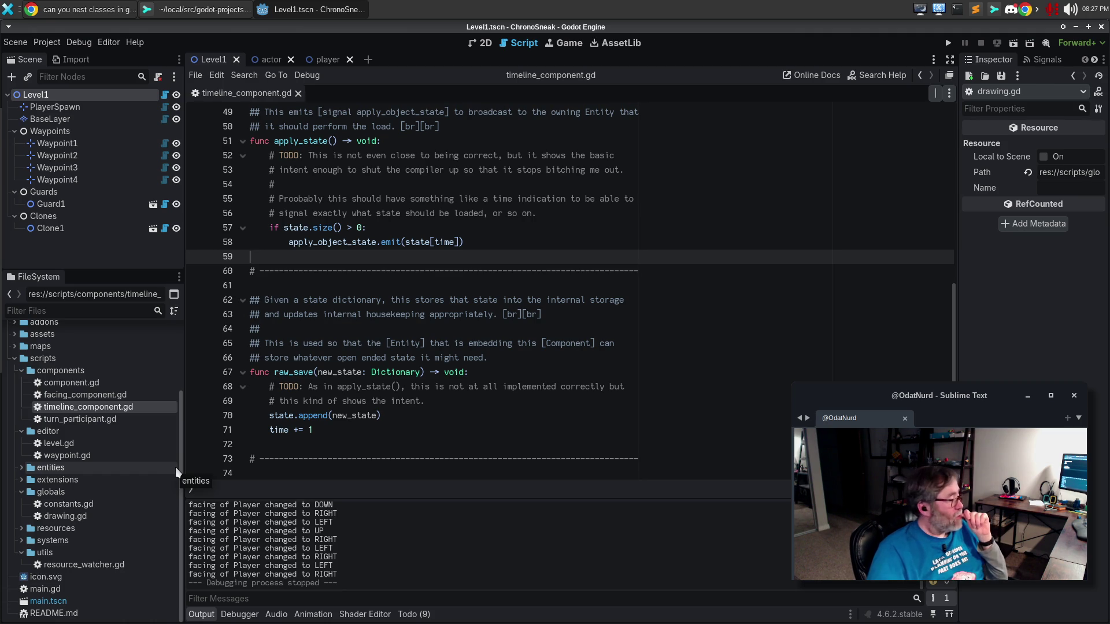
pyautogui.click(20, 431)
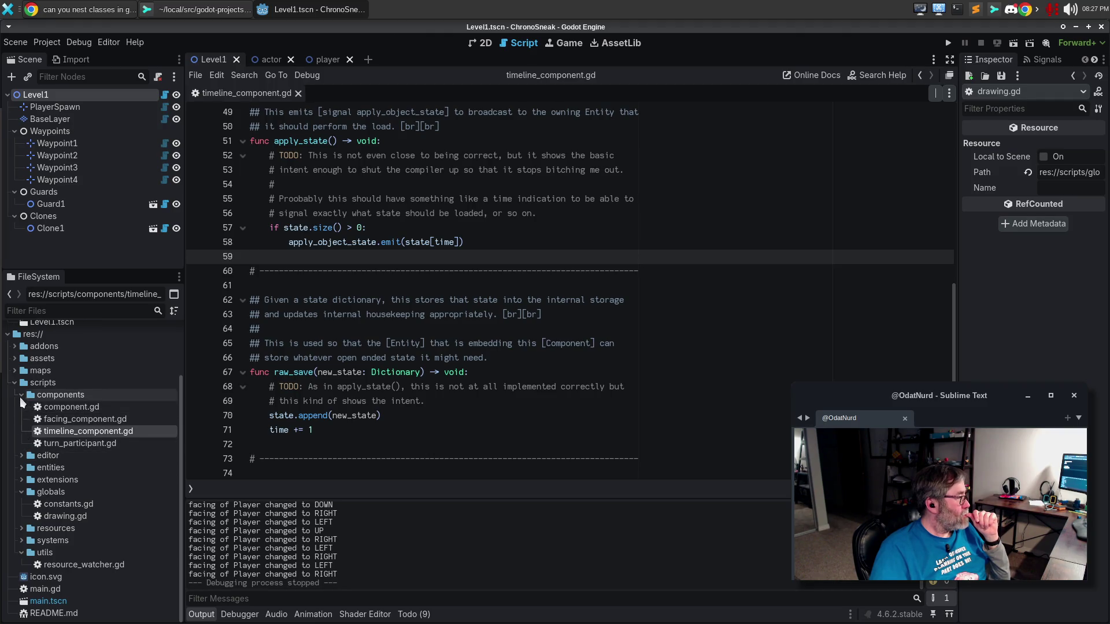
pyautogui.click(21, 371)
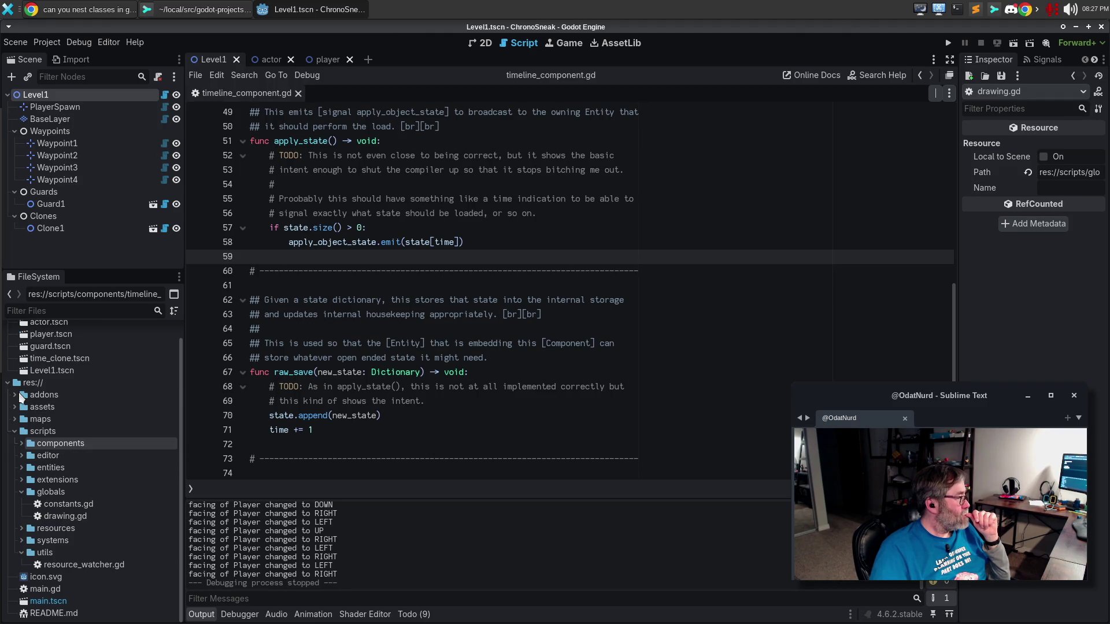
# Step: Start a new 'utils' folder inside scripts, then cancel without creating it
pyautogui.rightClick(44, 431)
pyautogui.moveTo(82, 437)
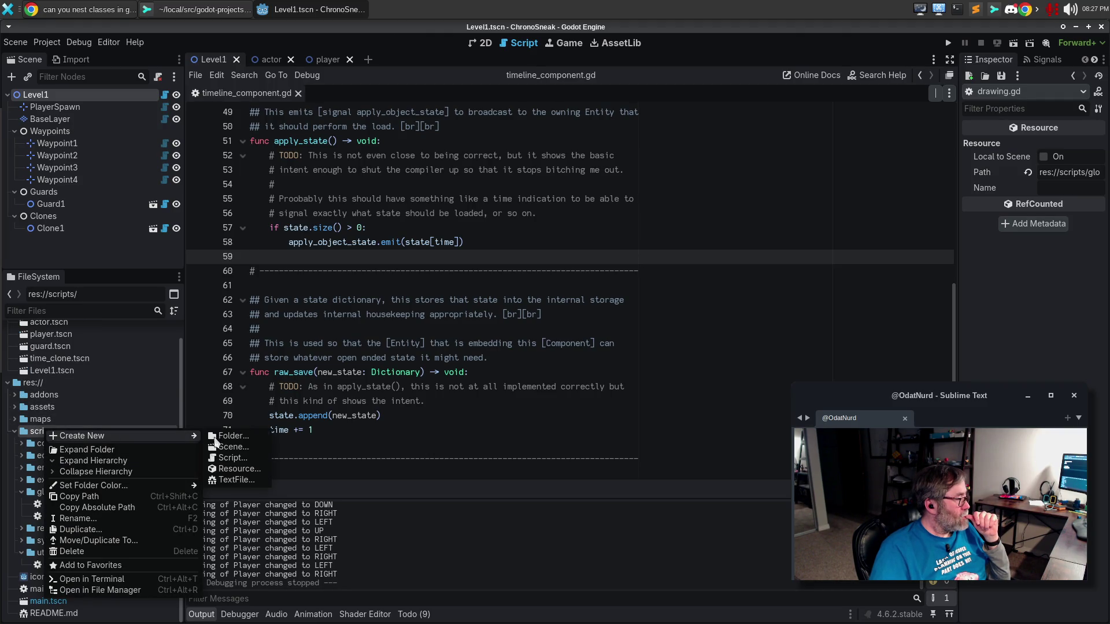
pyautogui.click(234, 442)
pyautogui.write('utils/')
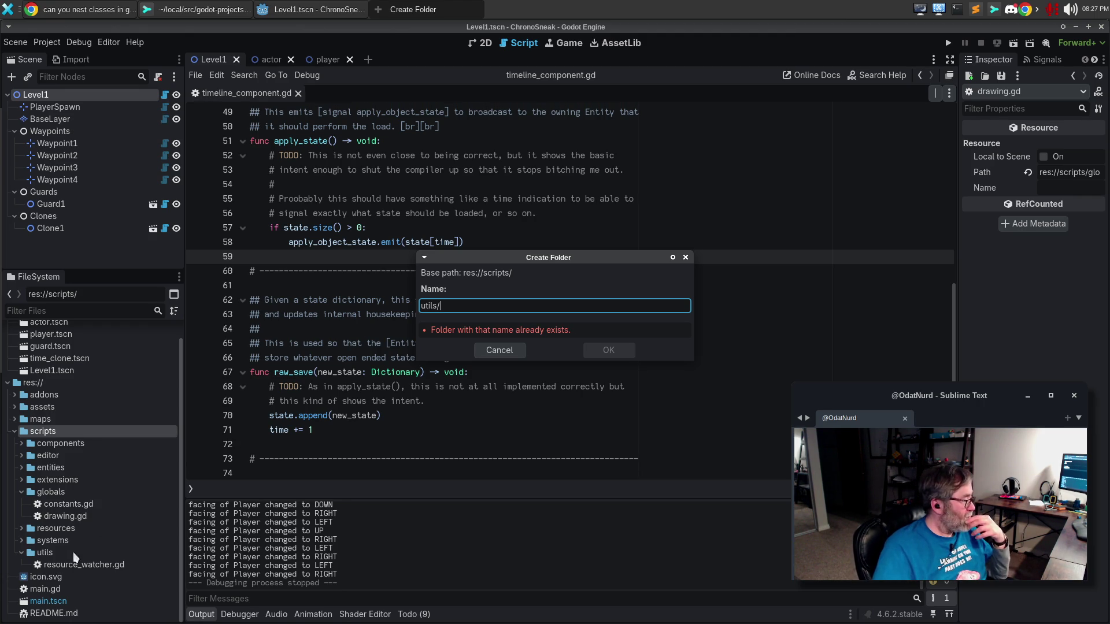
pyautogui.click(500, 350)
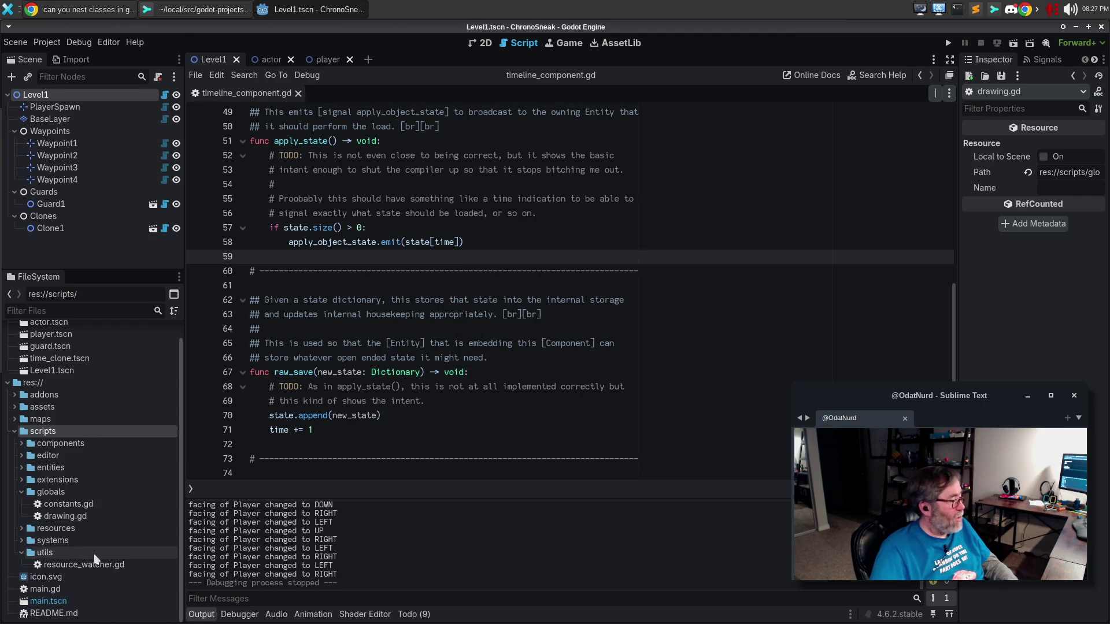
# Step: Create a new Node-template script, timeline_item.gd, inside the utils folder
pyautogui.rightClick(46, 549)
pyautogui.moveTo(115, 462)
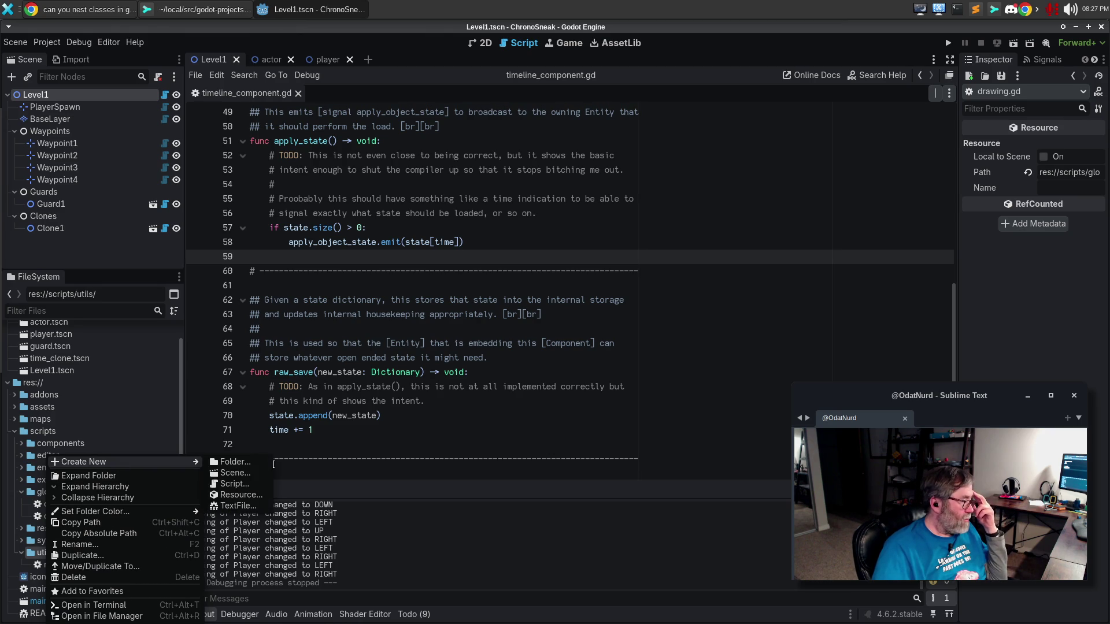
pyautogui.click(254, 483)
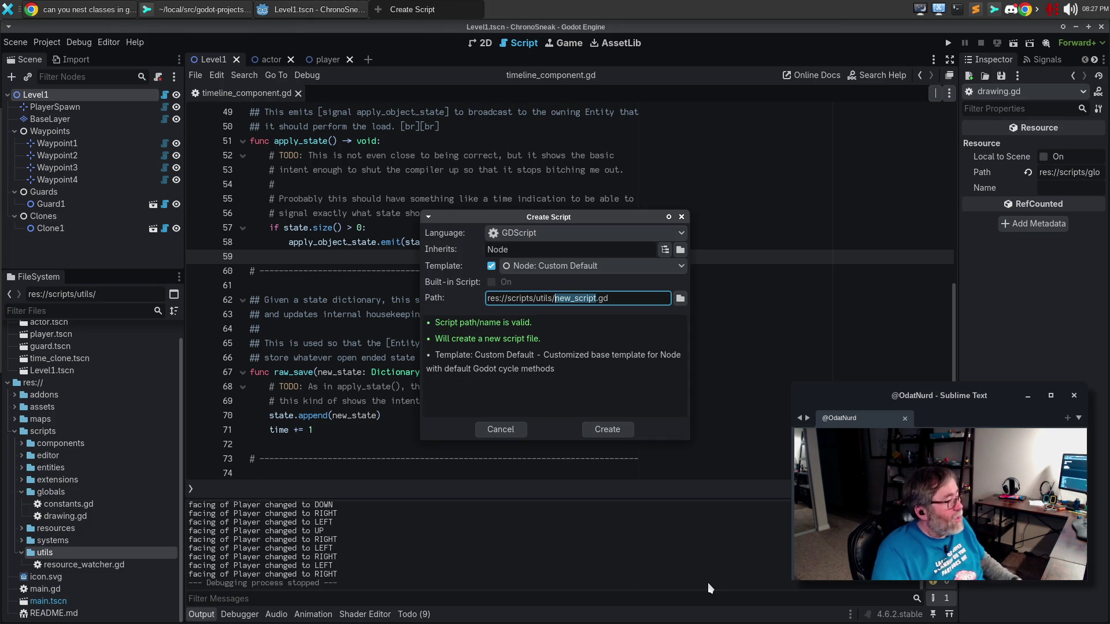
pyautogui.write('time_tracker')
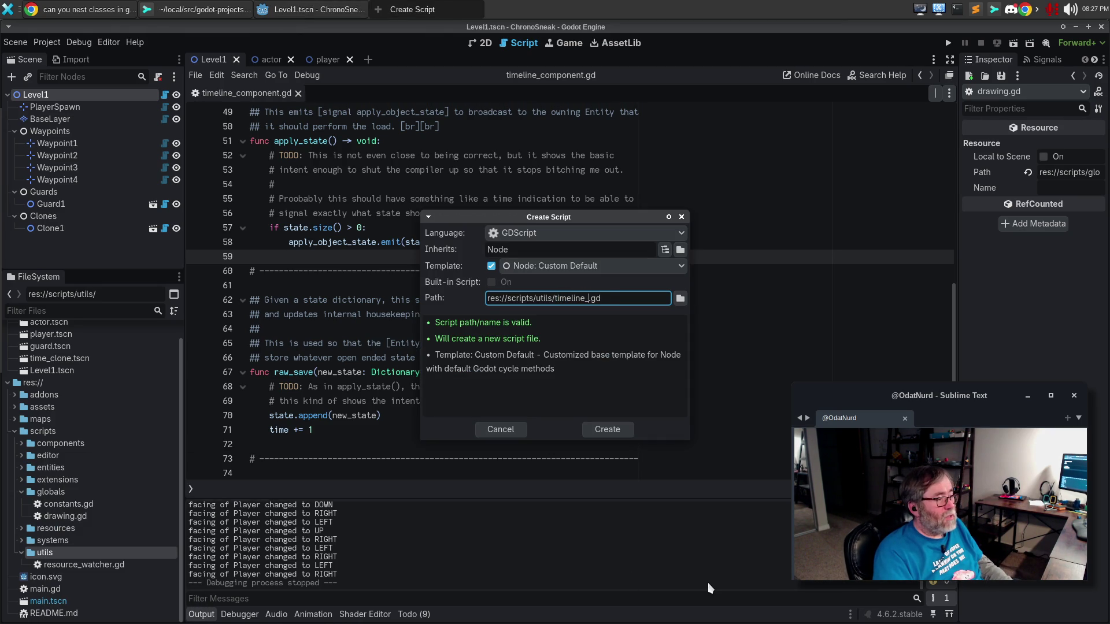
pyautogui.press('Return')
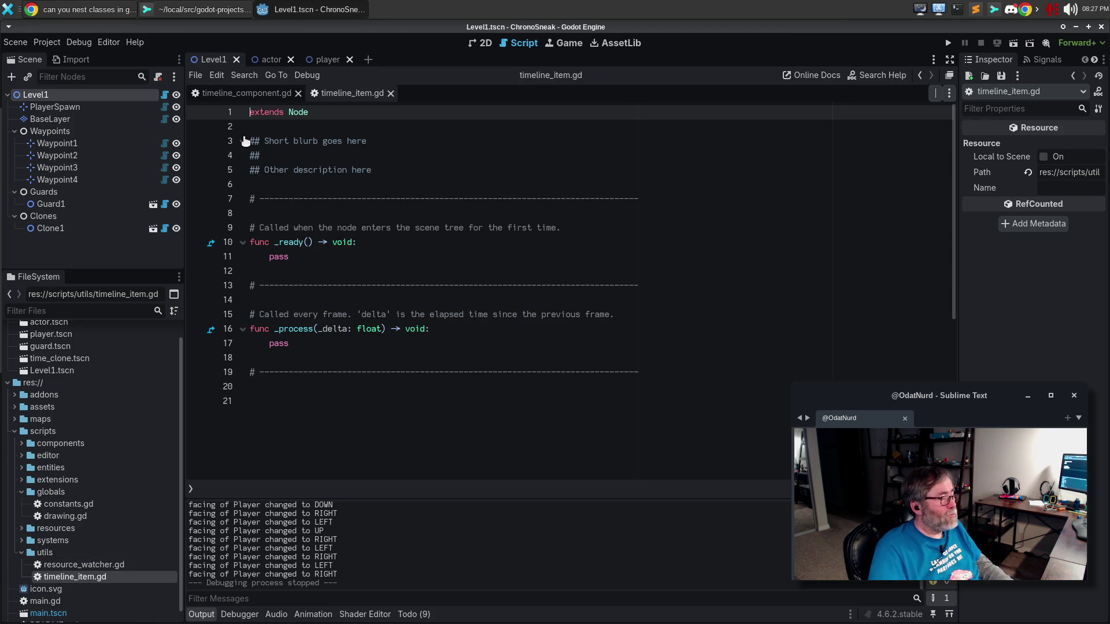
# Step: Declare class_name TimelineItem and change the script to extend RefCounted
pyautogui.hotkey('ctrl', 'shift', 'Return')
pyautogui.write('cl')
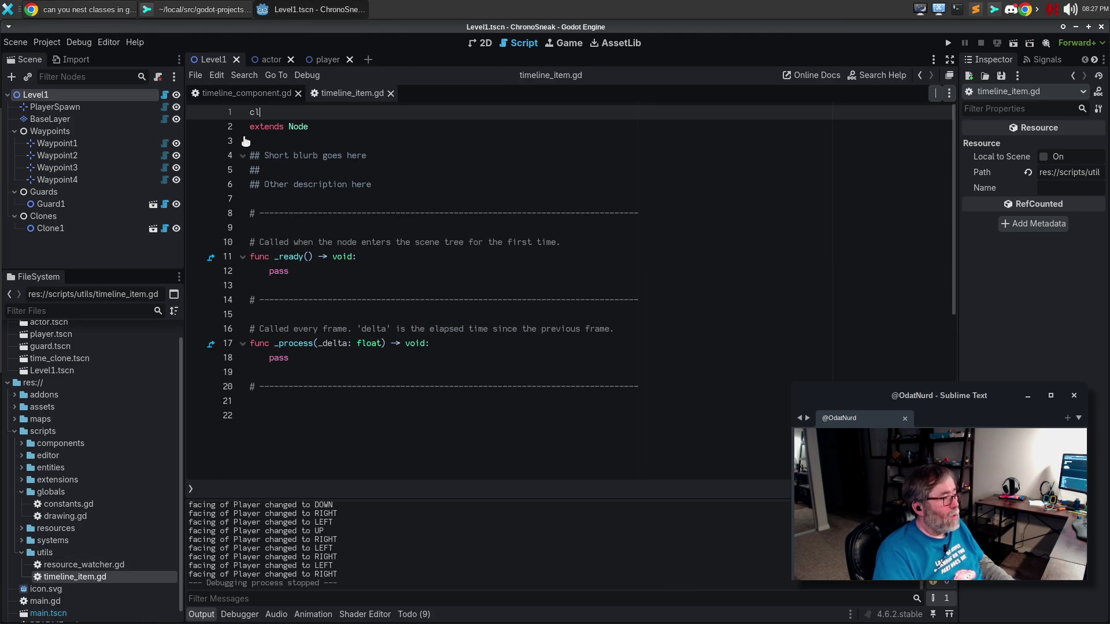
pyautogui.write('ass_name TimelineItem')
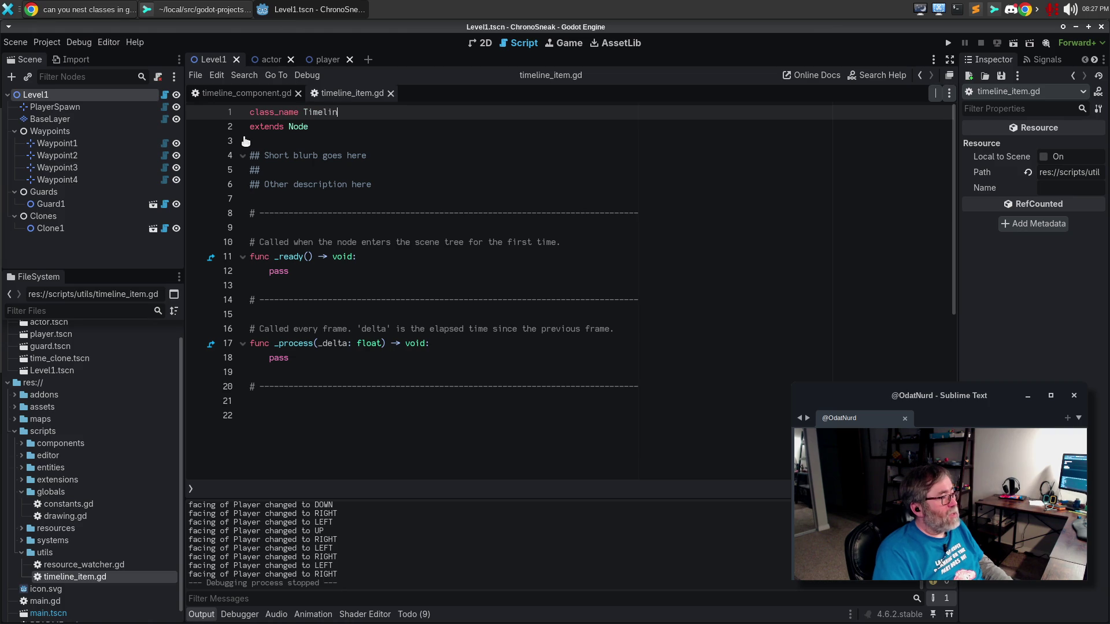
pyautogui.press('Down')
pyautogui.hotkey('ctrl', 'BackSpace')
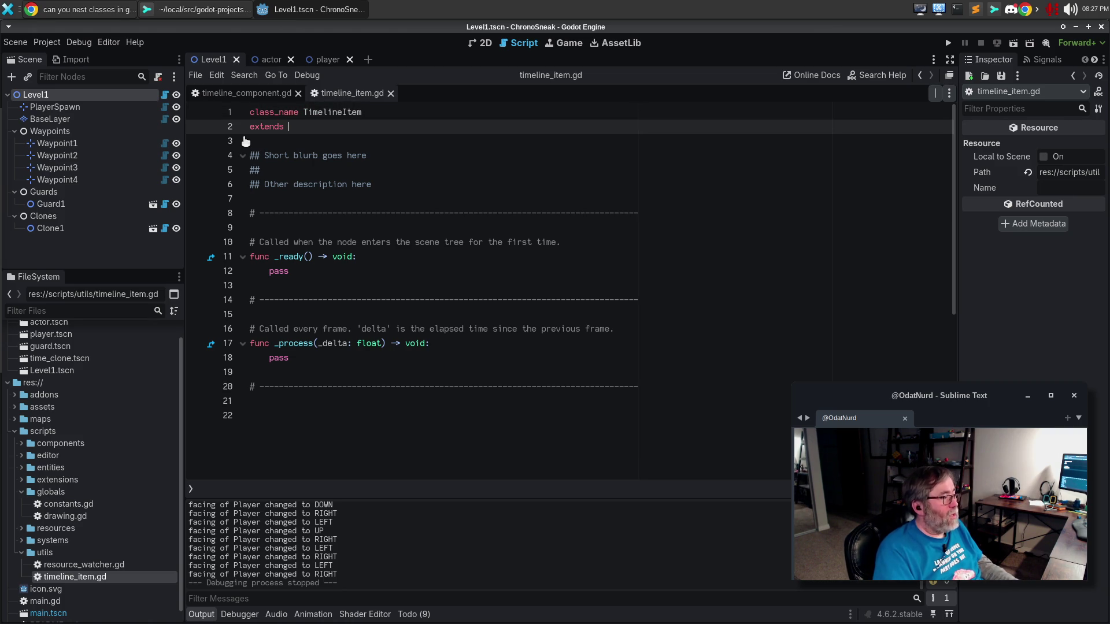
pyautogui.write('Re')
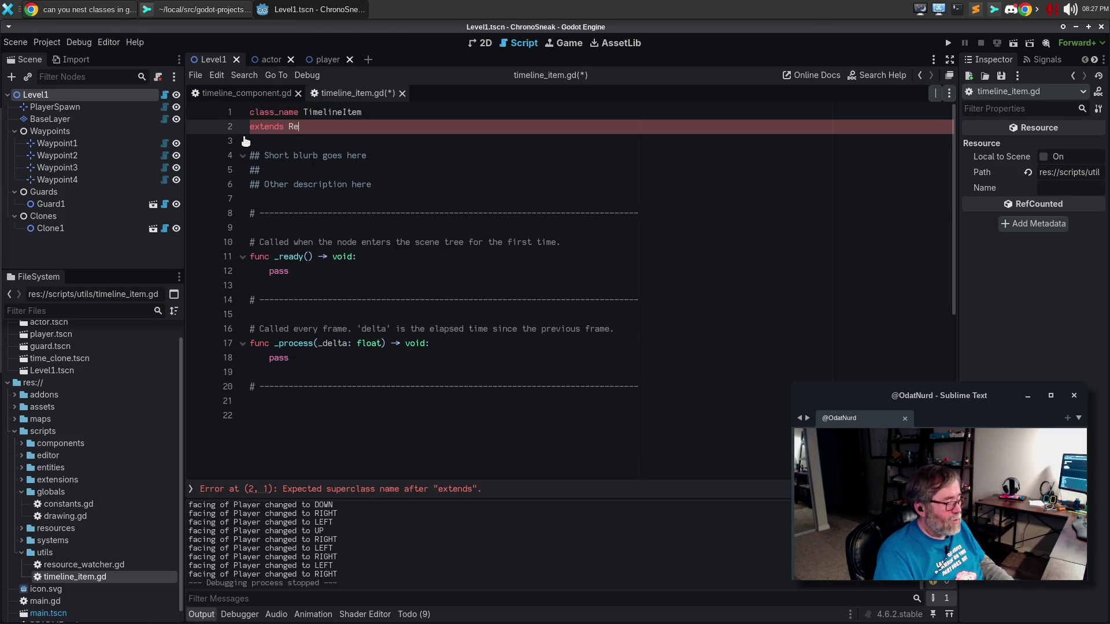
pyautogui.write('fCounted')
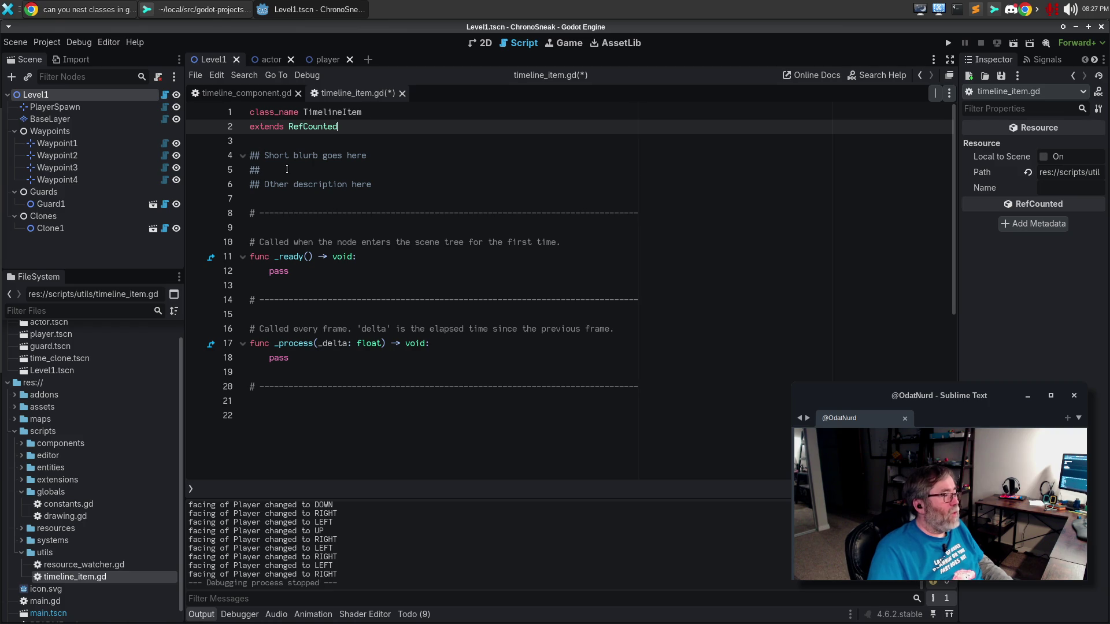
# Step: Rename _ready to _init and turn its comment into a ## doc comment
pyautogui.moveTo(304, 215); pyautogui.dragTo(302, 290)
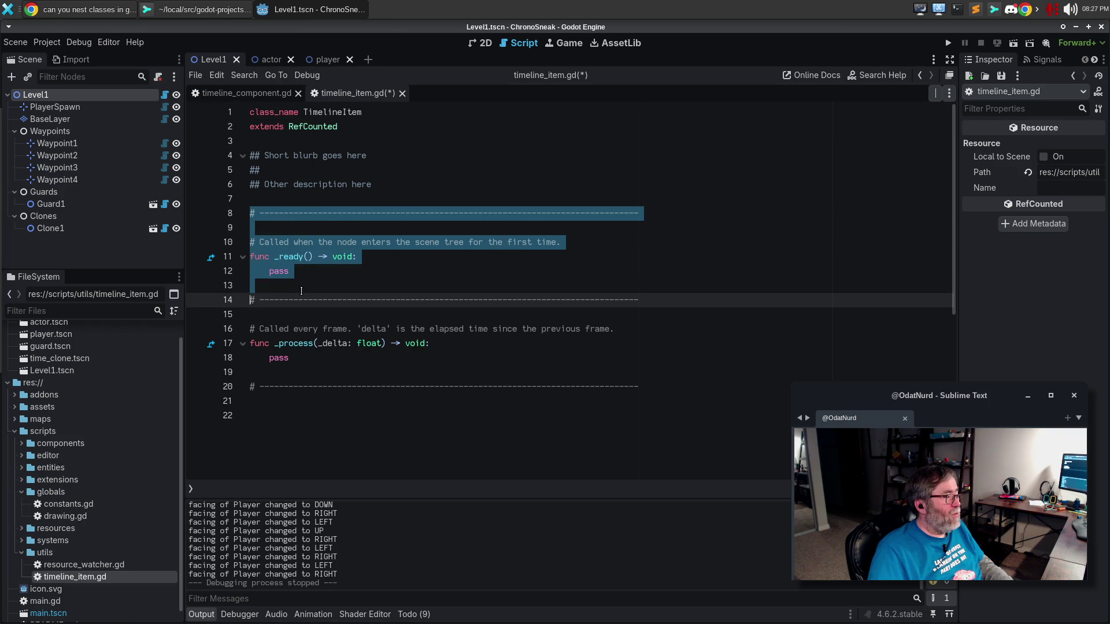
pyautogui.doubleClick(292, 257)
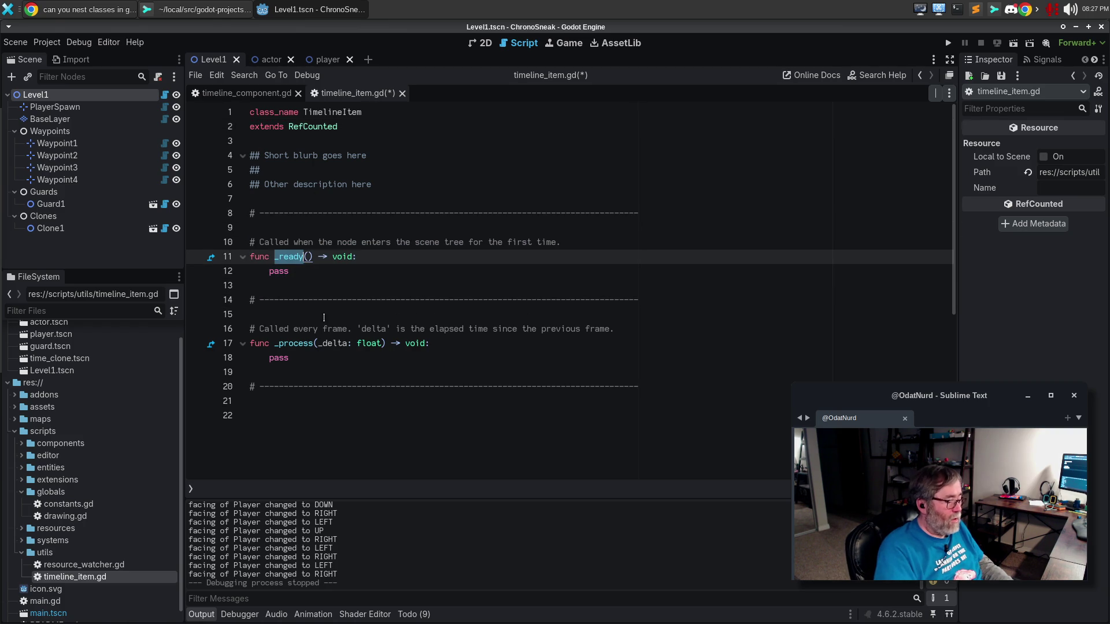
pyautogui.write('_init')
pyautogui.press('Escape')
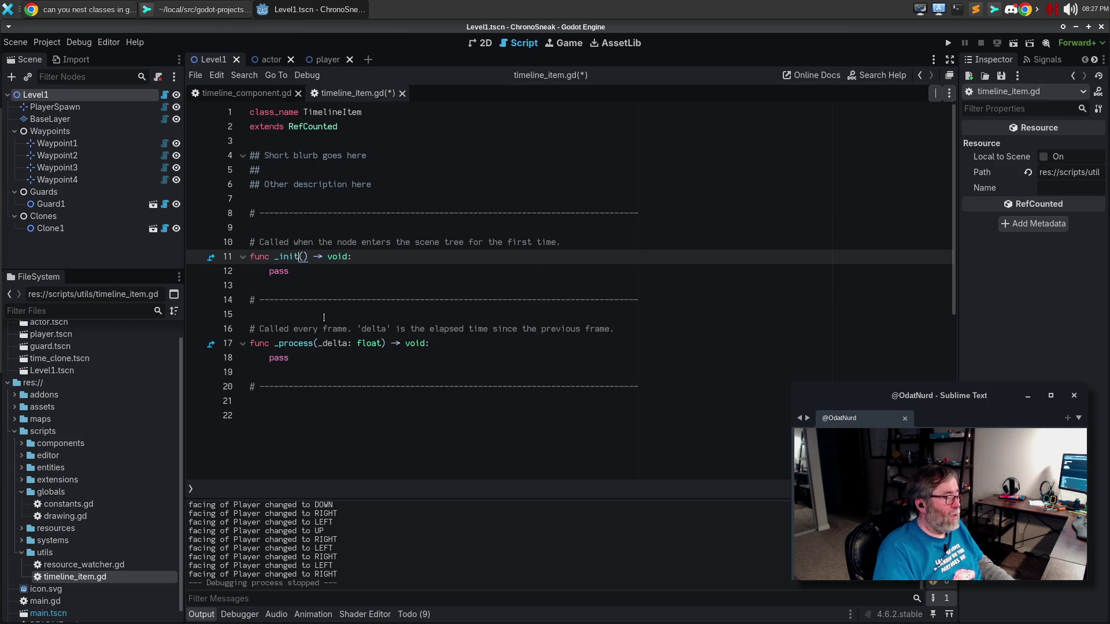
pyautogui.click(254, 242)
pyautogui.write('#')
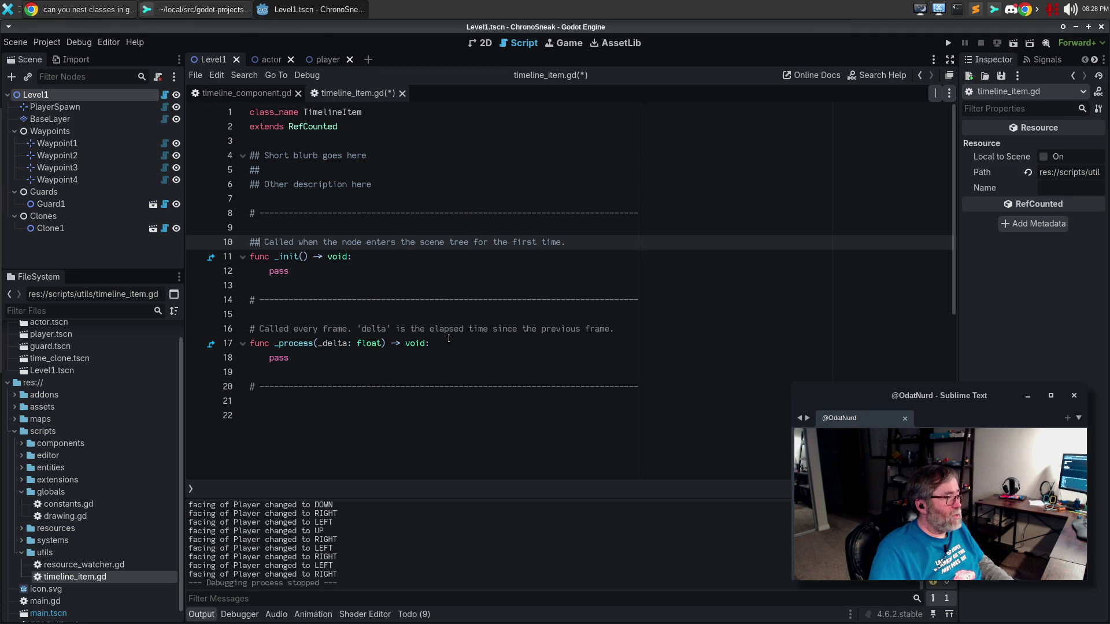
# Step: Delete the _process function and add a second dashed separator line
pyautogui.doubleClick(261, 328)
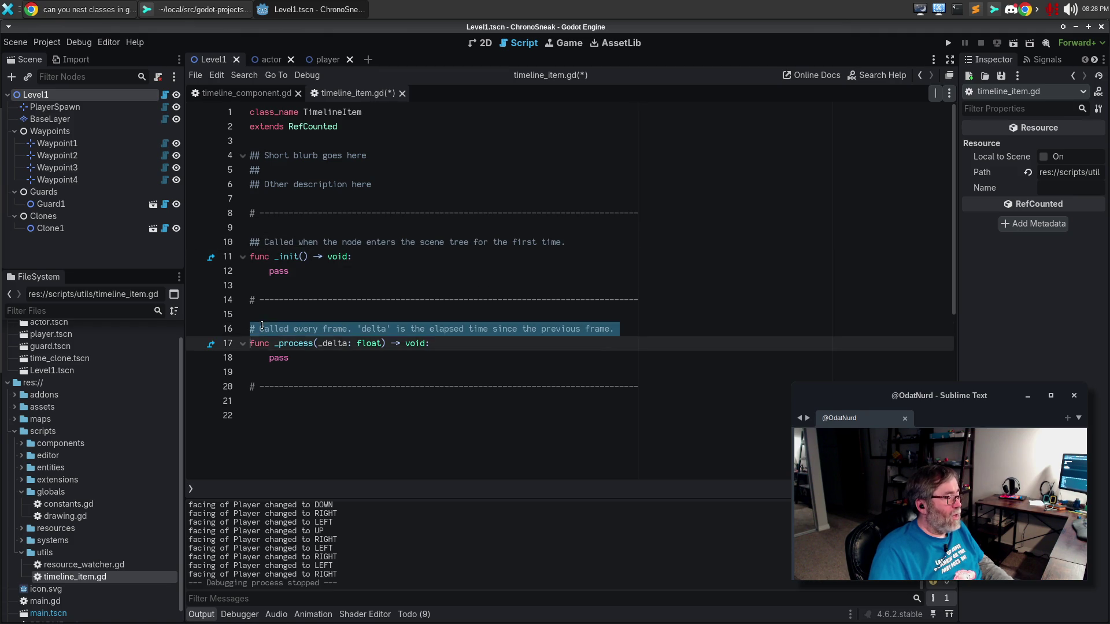
pyautogui.moveTo(261, 329); pyautogui.dragTo(279, 433)
pyautogui.press('BackSpace')
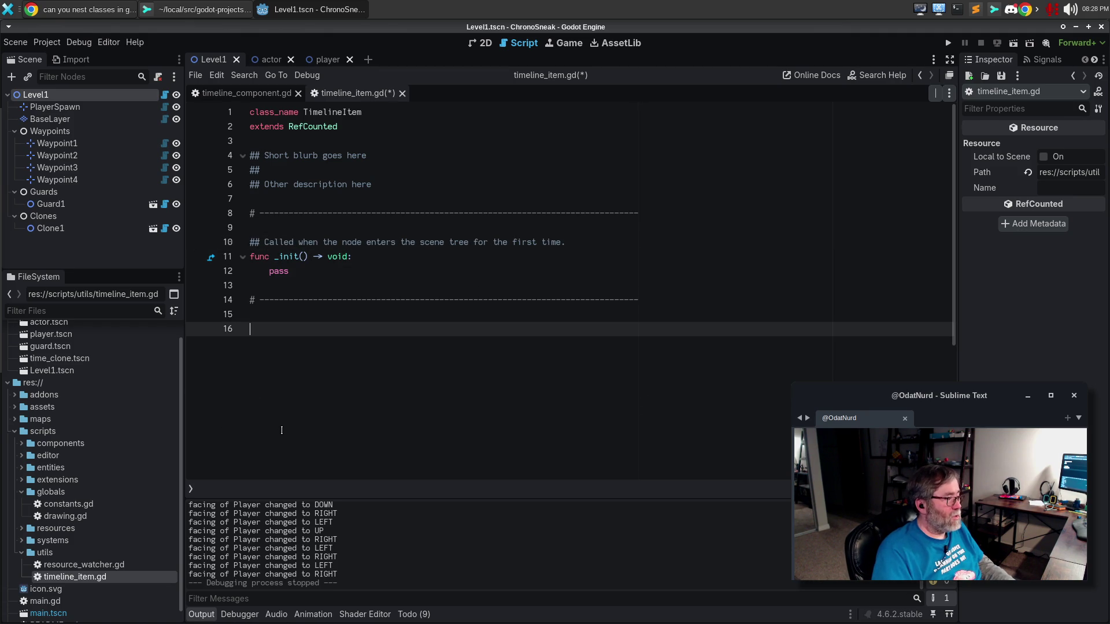
pyautogui.press('Up')
pyautogui.press('Up')
pyautogui.press('Up')
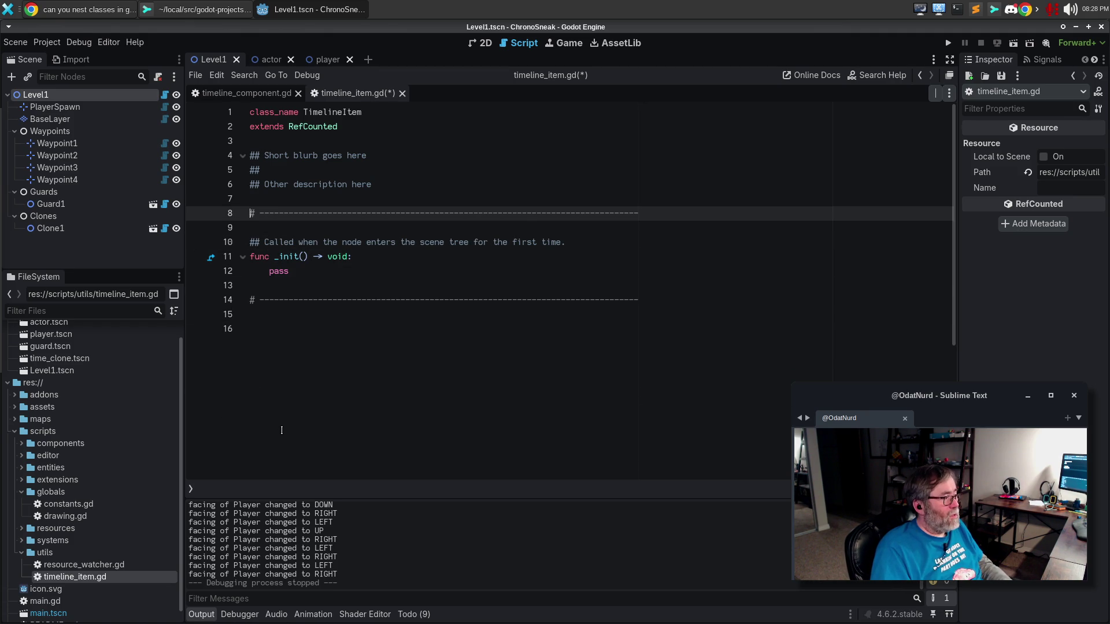
pyautogui.press('Down')
pyautogui.press('Return')
pyautogui.write('# ------------------------------------------------------------------------------')
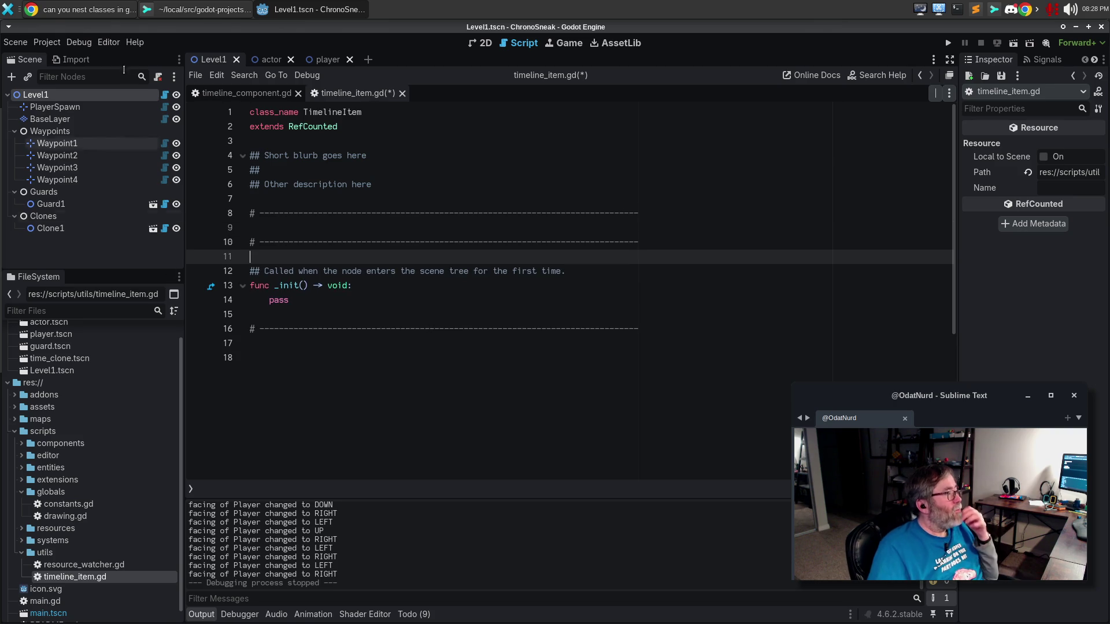
pyautogui.click(100, 10)
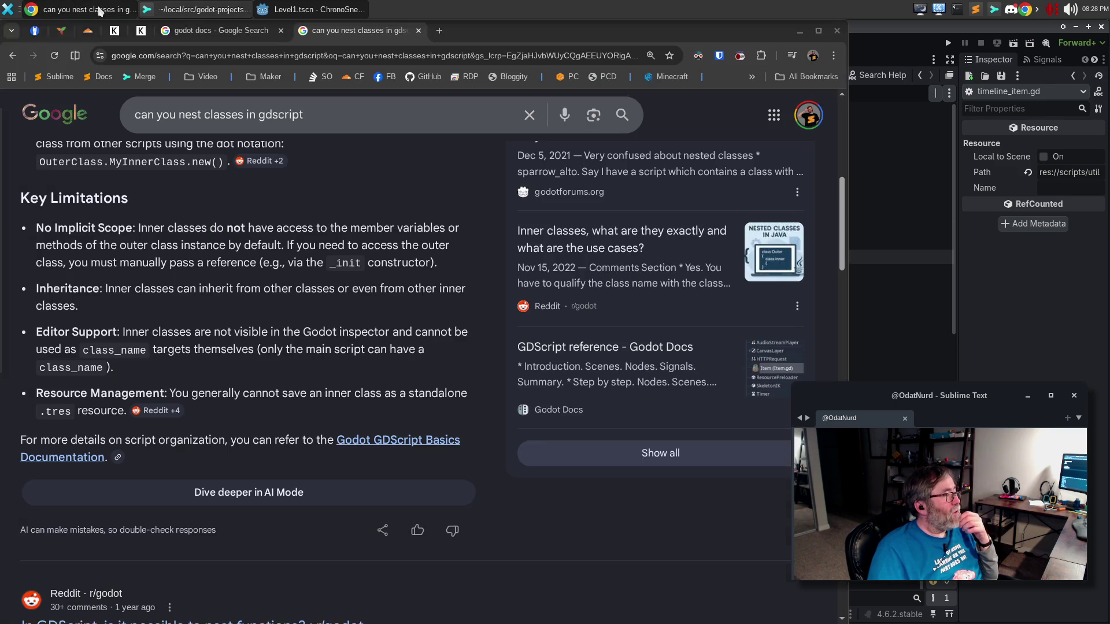
# Step: Review the TimelineEntry section in Trilium, then return to Godot below the first separator
pyautogui.click(62, 31)
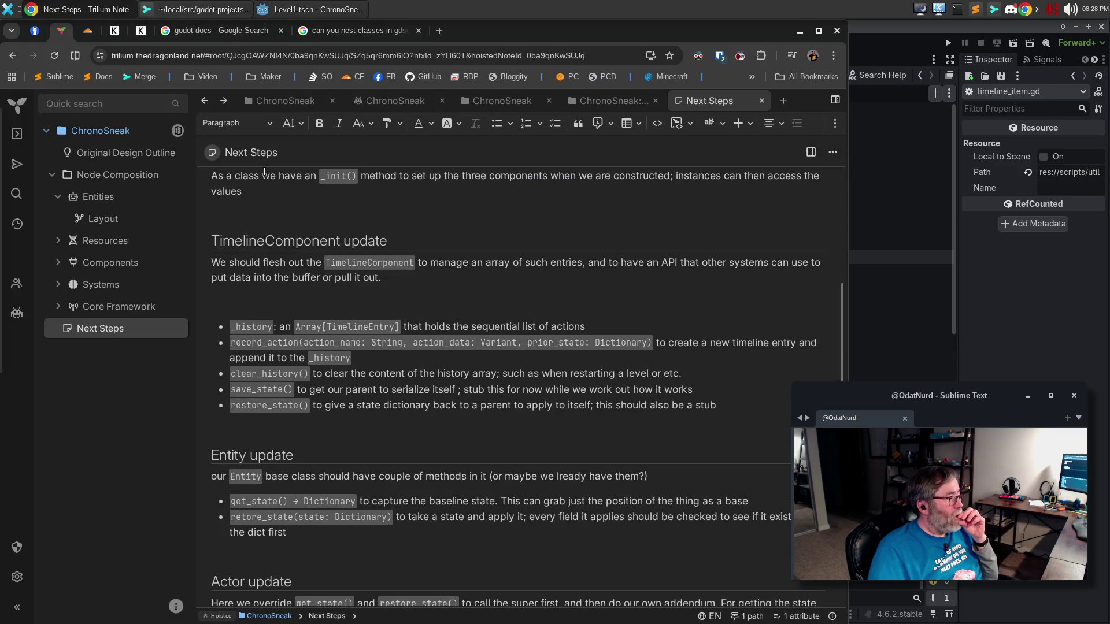
pyautogui.scroll(4, 510, 325)
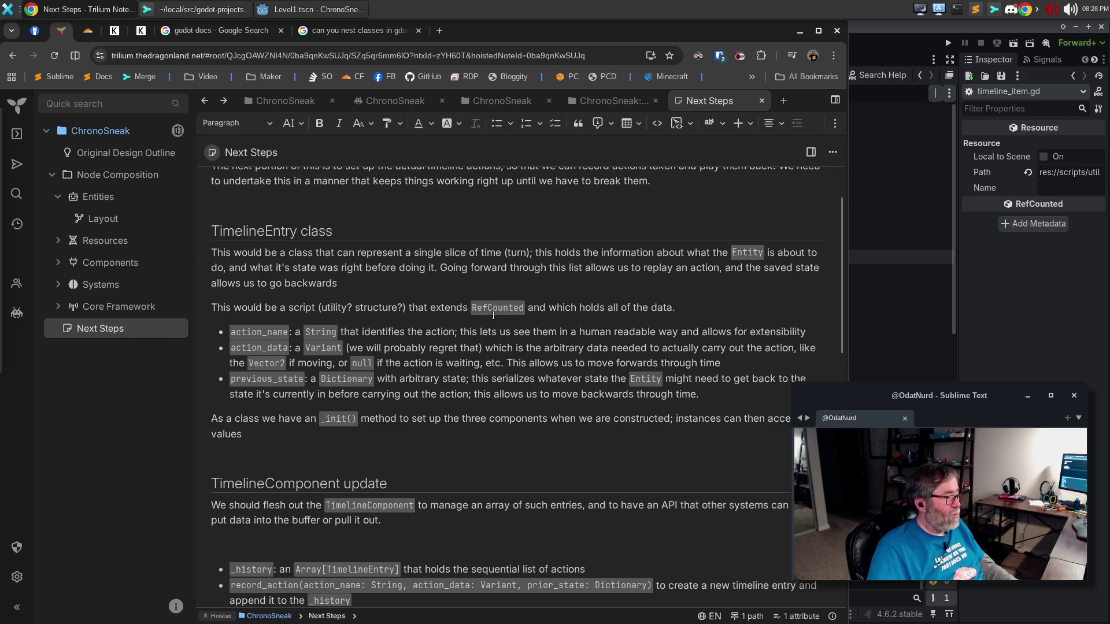
pyautogui.hotkey('alt', 'Tab')
pyautogui.click(349, 229)
pyautogui.press('Down')
# Step: Type var action_name: String, var action_data: Variant and var previous_state: Dictionary on separate lines
pyautogui.write('var action')
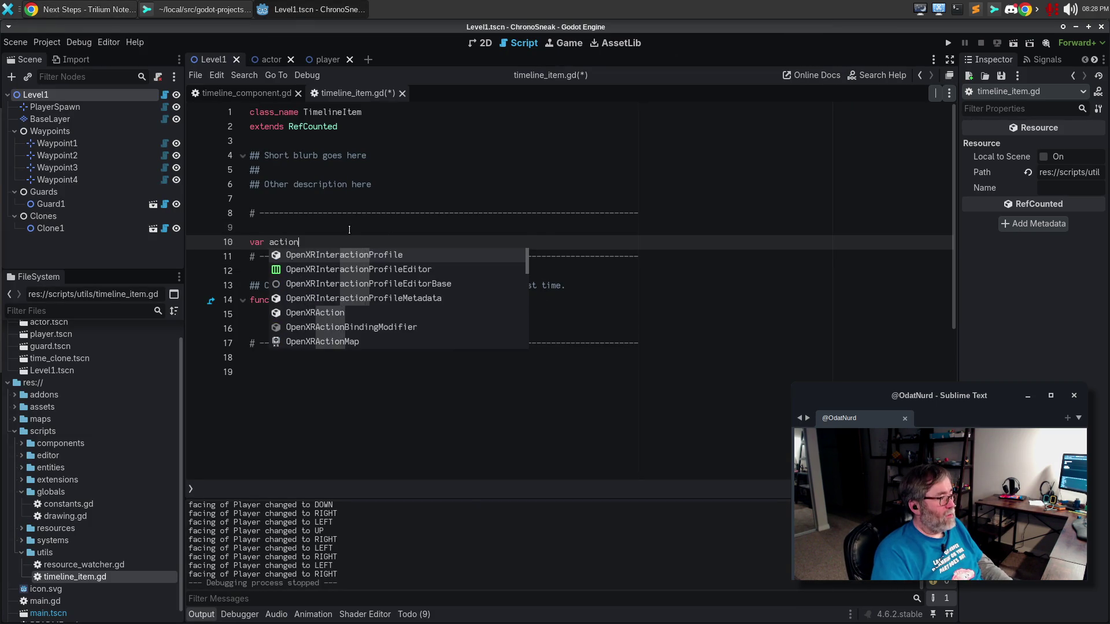
pyautogui.write('_name: String')
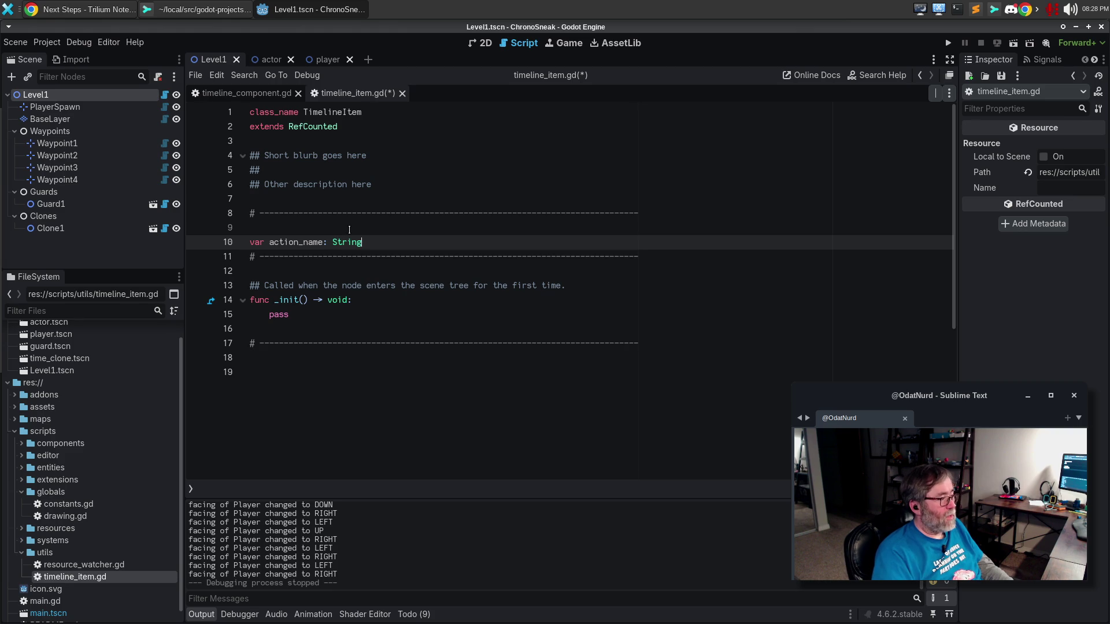
pyautogui.press('Escape')
pyautogui.press('Return')
pyautogui.write('ar action_data')
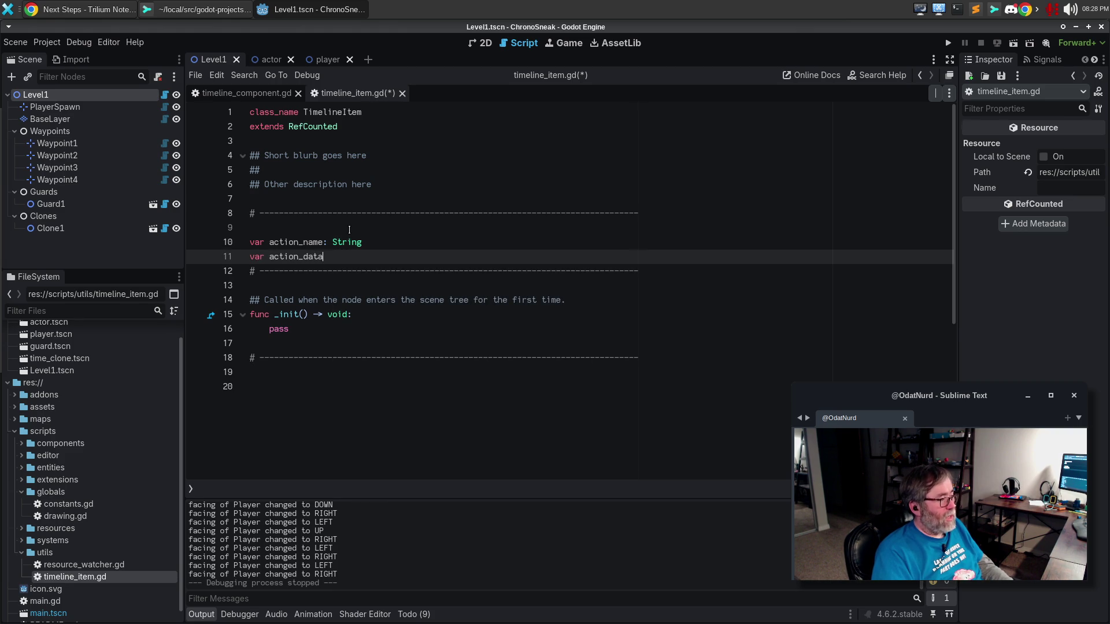
pyautogui.write(': Variant')
pyautogui.press('Return')
pyautogui.write('ar')
pyautogui.hotkey('alt', 'Tab')
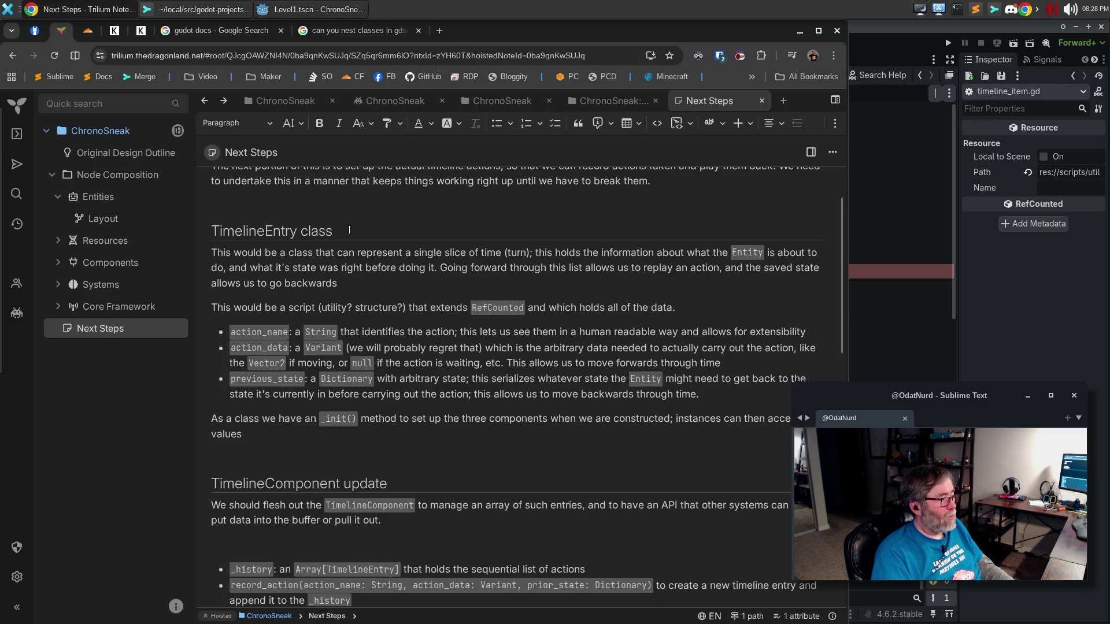
pyautogui.hotkey('alt', 'Tab')
pyautogui.write('previous_state: Dicti')
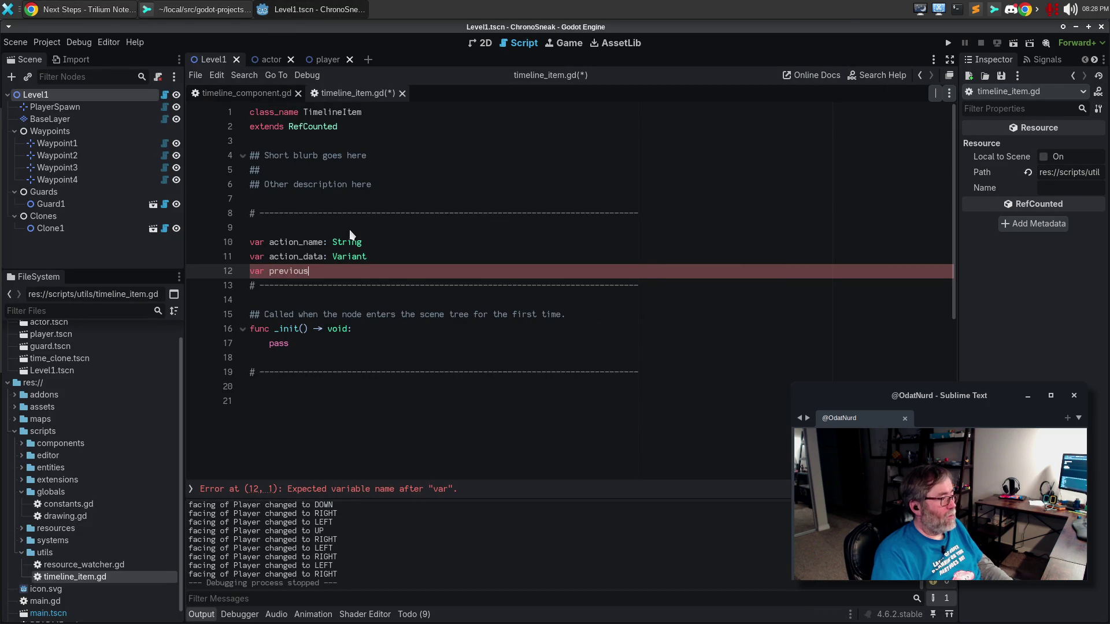
pyautogui.write('onary')
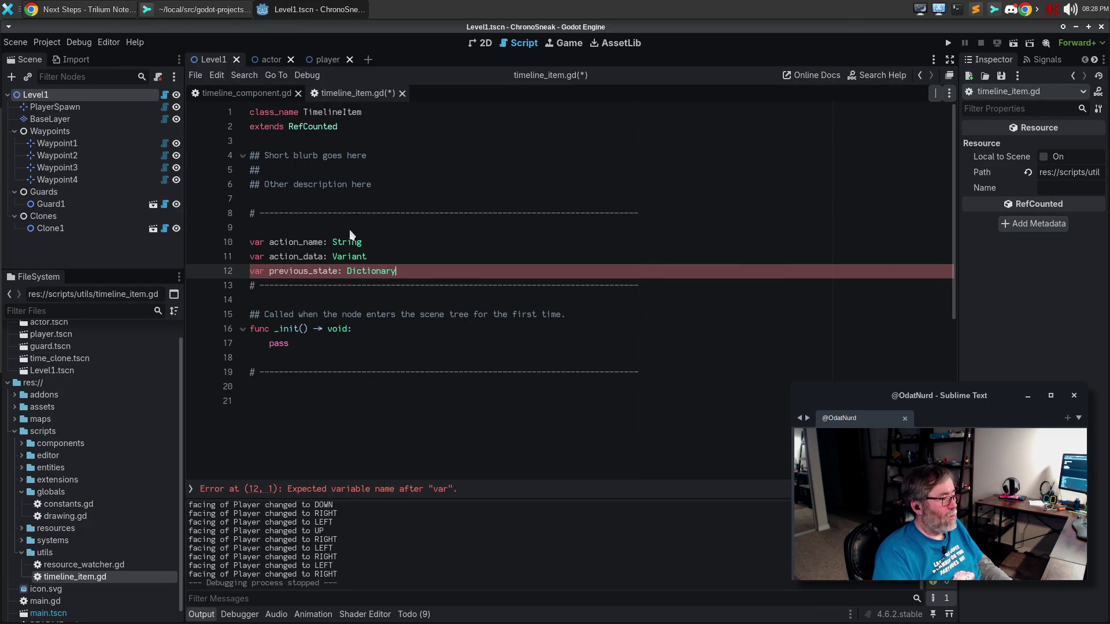
pyautogui.press('Return')
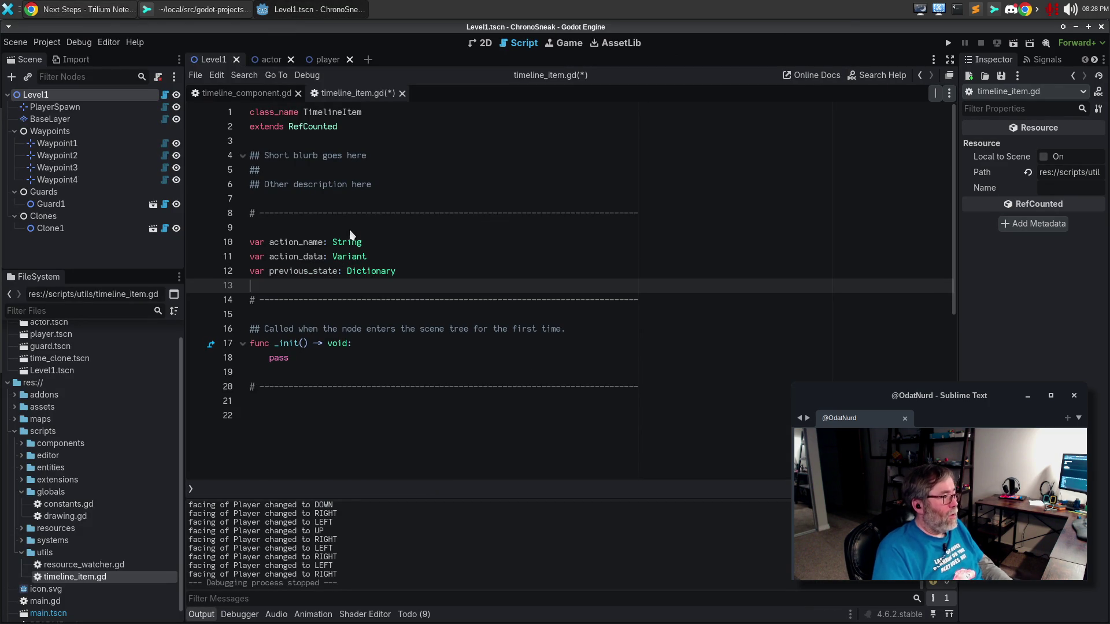
pyautogui.press('Down')
pyautogui.press('Down')
pyautogui.press('Down')
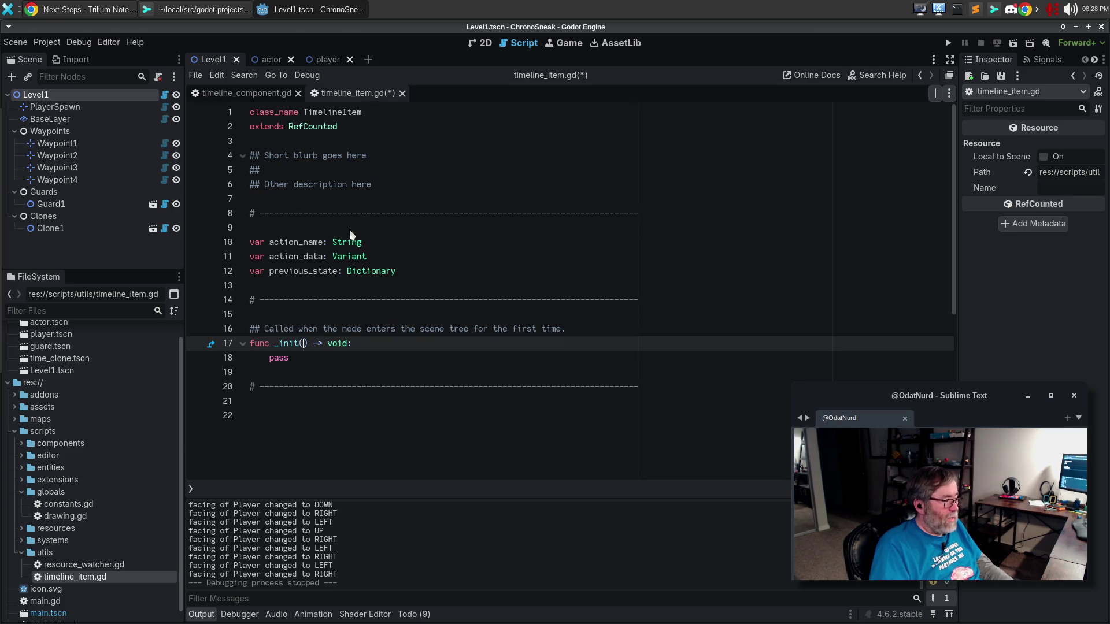
# Step: Give _init the parameters name: String, data: Variant and prev_state: Dictionary
pyautogui.write('name: Strin')
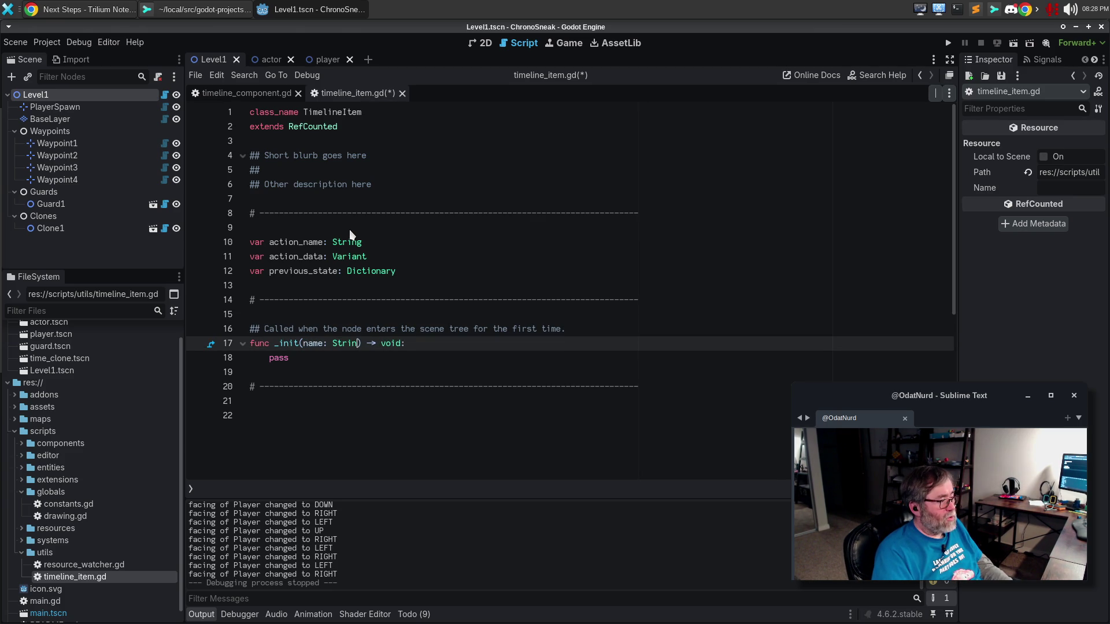
pyautogui.write('g, d')
pyautogui.write('ata:')
pyautogui.write(' Variant, p')
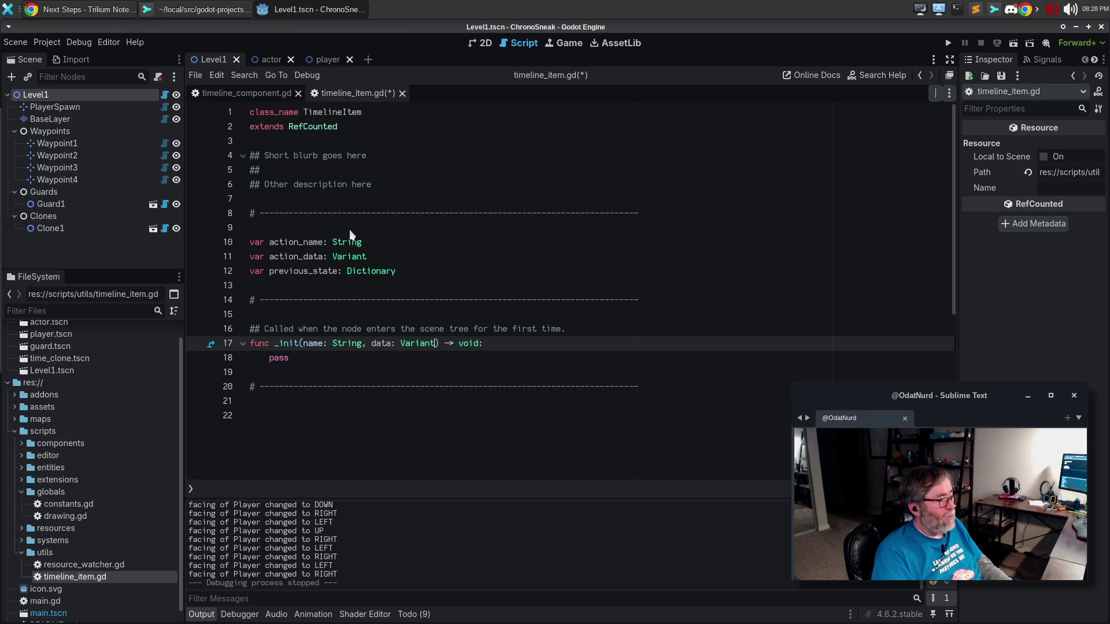
pyautogui.write('rdv')
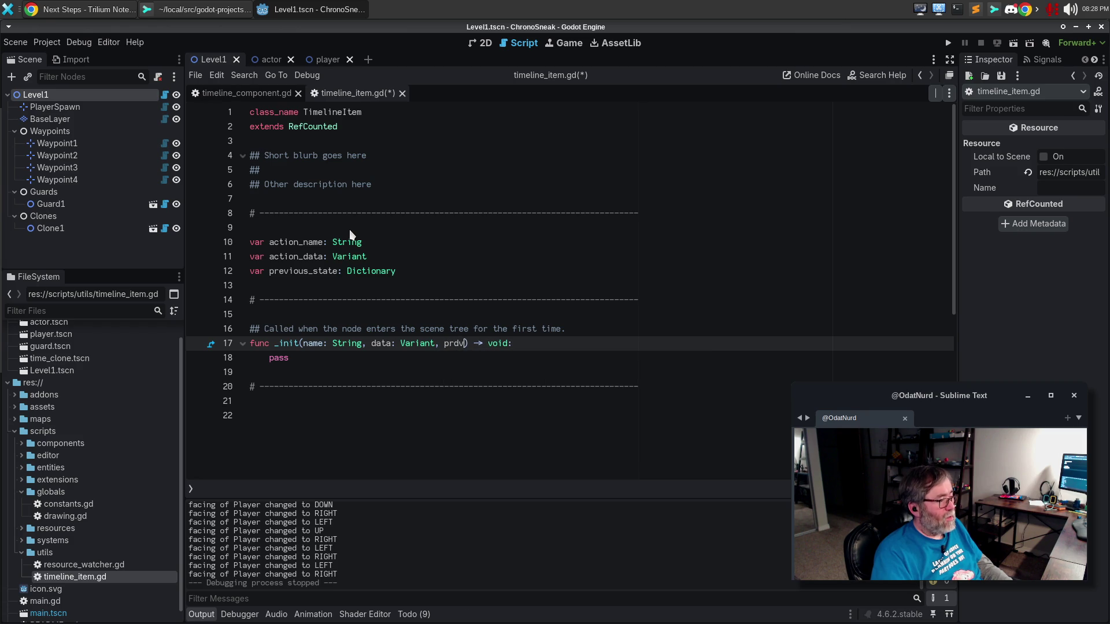
pyautogui.press('BackSpace')
pyautogui.press('BackSpace')
pyautogui.write('ev_state: DI')
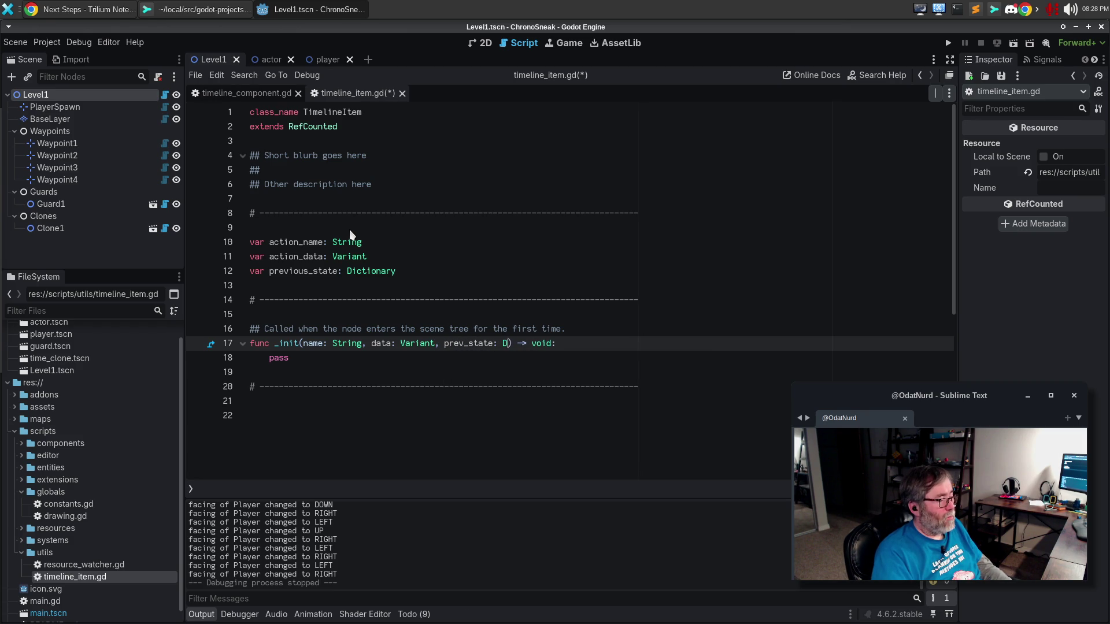
pyautogui.write('ctionart')
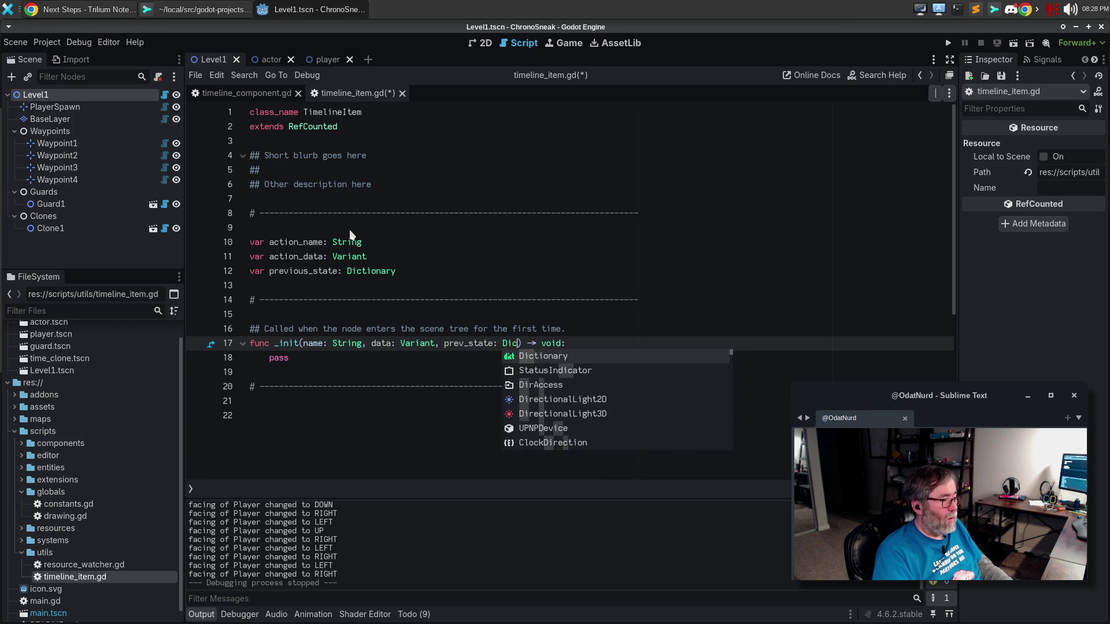
pyautogui.press('Return')
pyautogui.press('BackSpace')
pyautogui.press('BackSpace')
pyautogui.write('y')
# Step: Assign action_name = name, action_data = data and previous_state = prev_state in _init
pyautogui.press('Return')
pyautogui.write('cto')
pyautogui.write('tion_name = name')
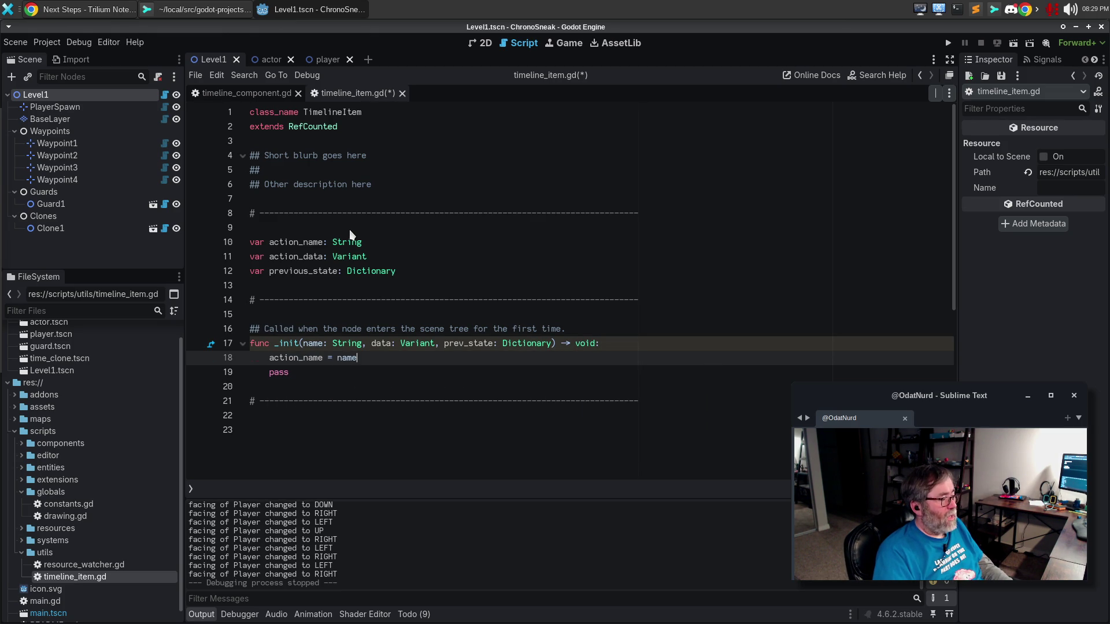
pyautogui.press('Return')
pyautogui.press('Return')
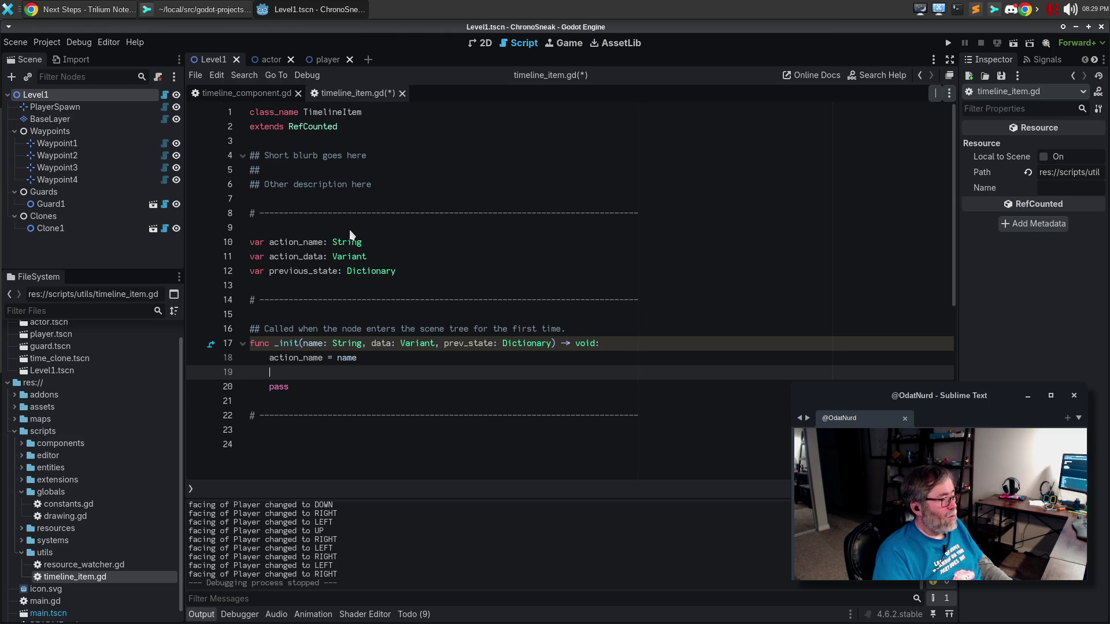
pyautogui.write('data')
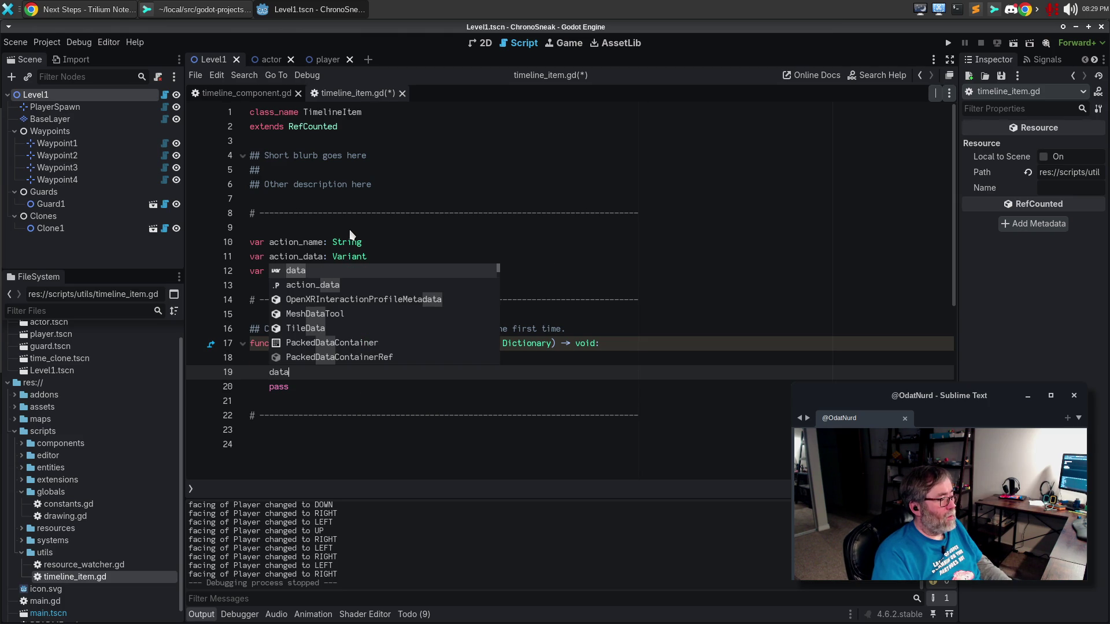
pyautogui.write(' =')
pyautogui.press('BackSpace')
pyautogui.press('BackSpace')
pyautogui.press('BackSpace')
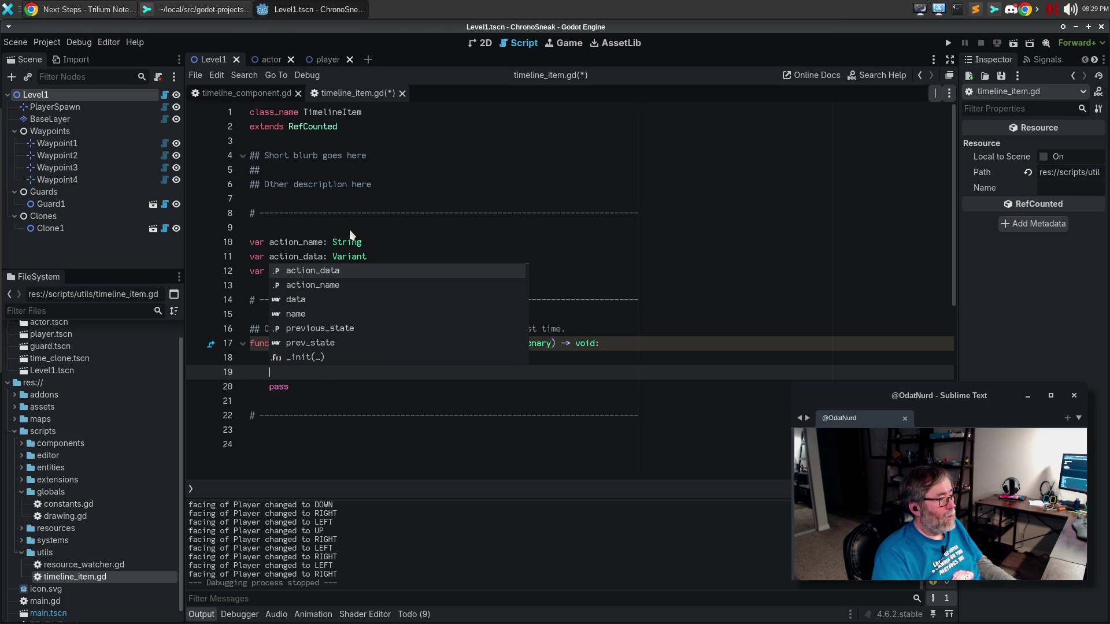
pyautogui.write('action_dataa')
pyautogui.hotkey('ctrl', 'BackSpace')
pyautogui.write('action_data = data')
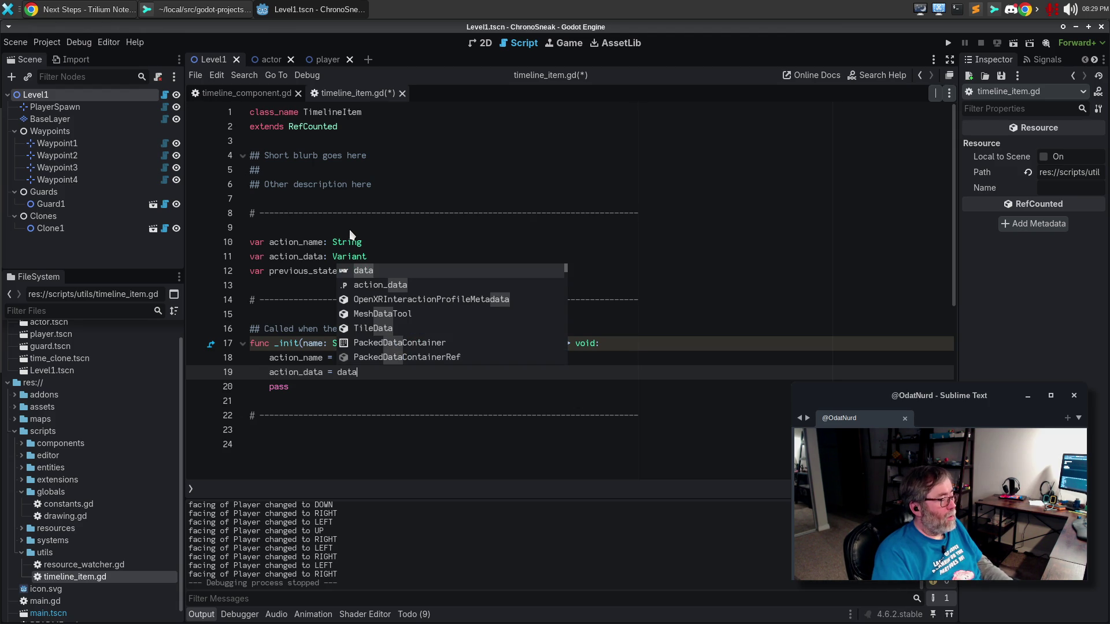
pyautogui.press('Escape')
pyautogui.press('Return')
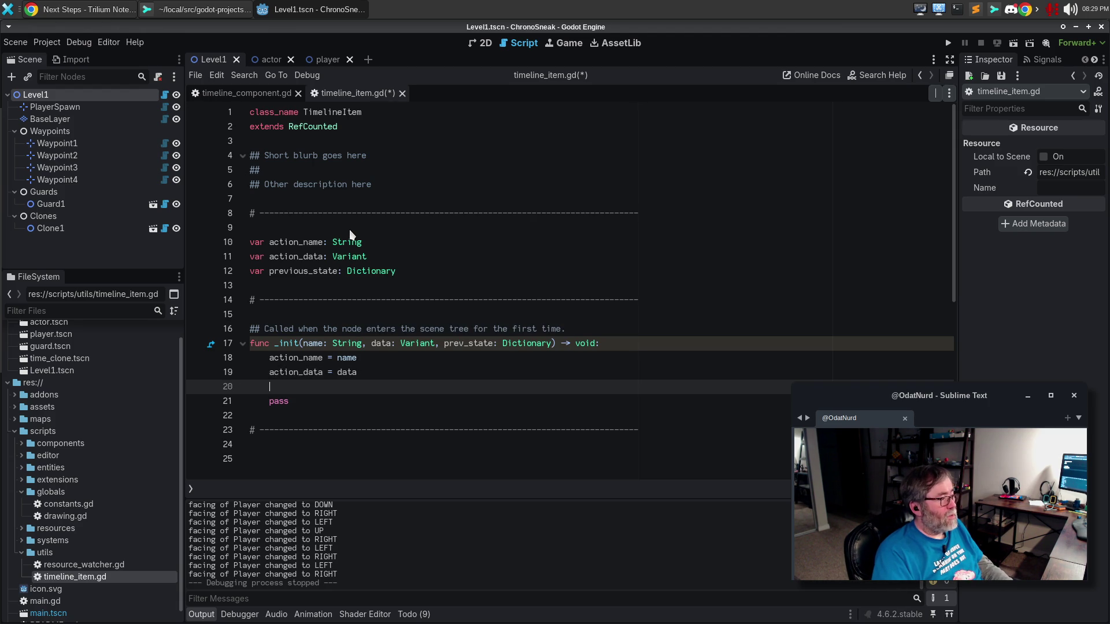
pyautogui.write('previous_state = ')
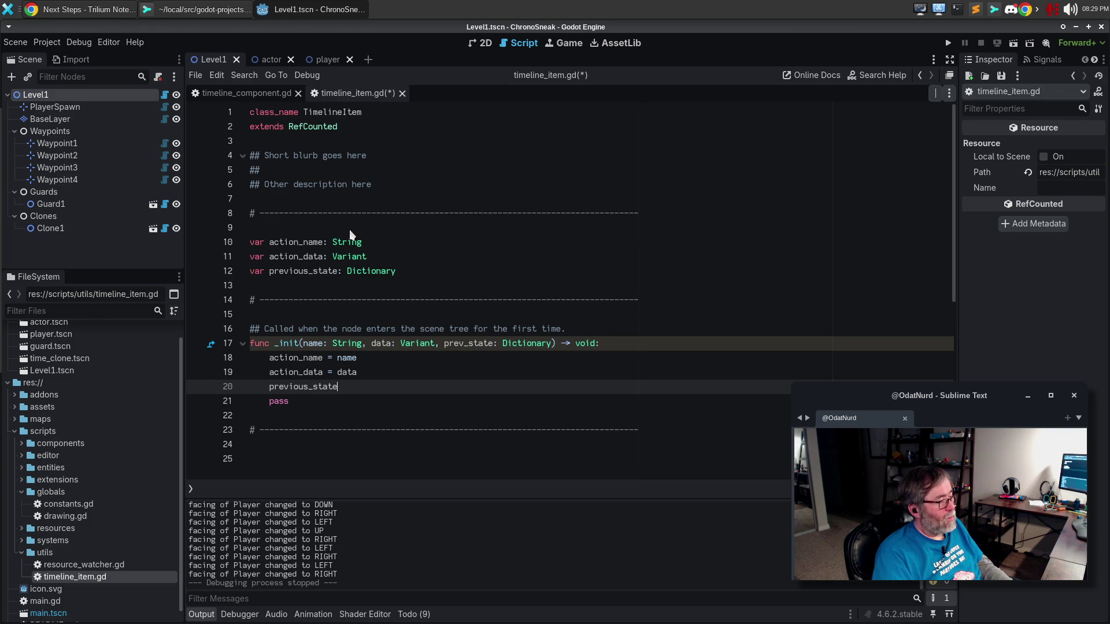
pyautogui.write('prev_state')
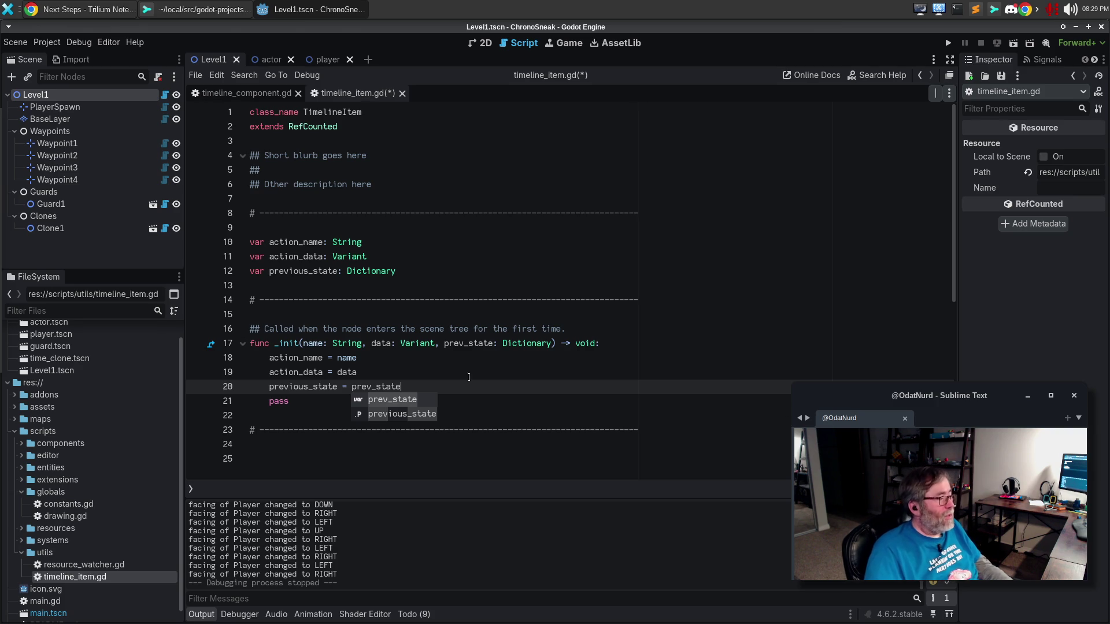
# Step: Delete the leftover pass line from _init
pyautogui.click(473, 402)
pyautogui.write('J')
pyautogui.hotkey('ctrl', 'shift', 'k')
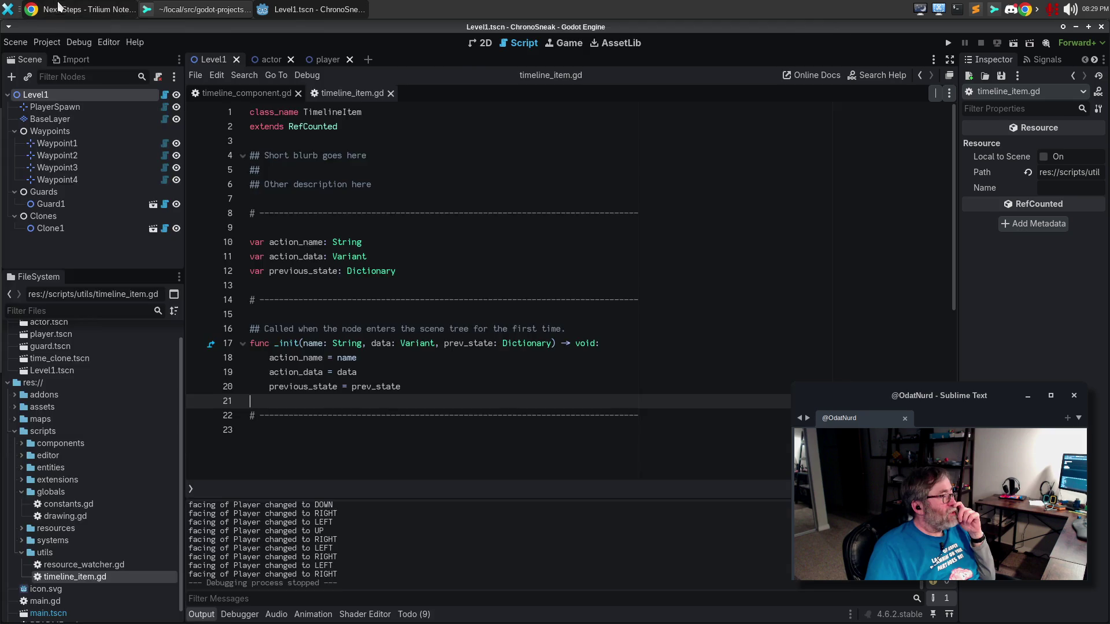
# Step: Reread the TimelineEntry plan in Trilium's Next Steps note, then return to timeline_item.gd
pyautogui.click(81, 9)
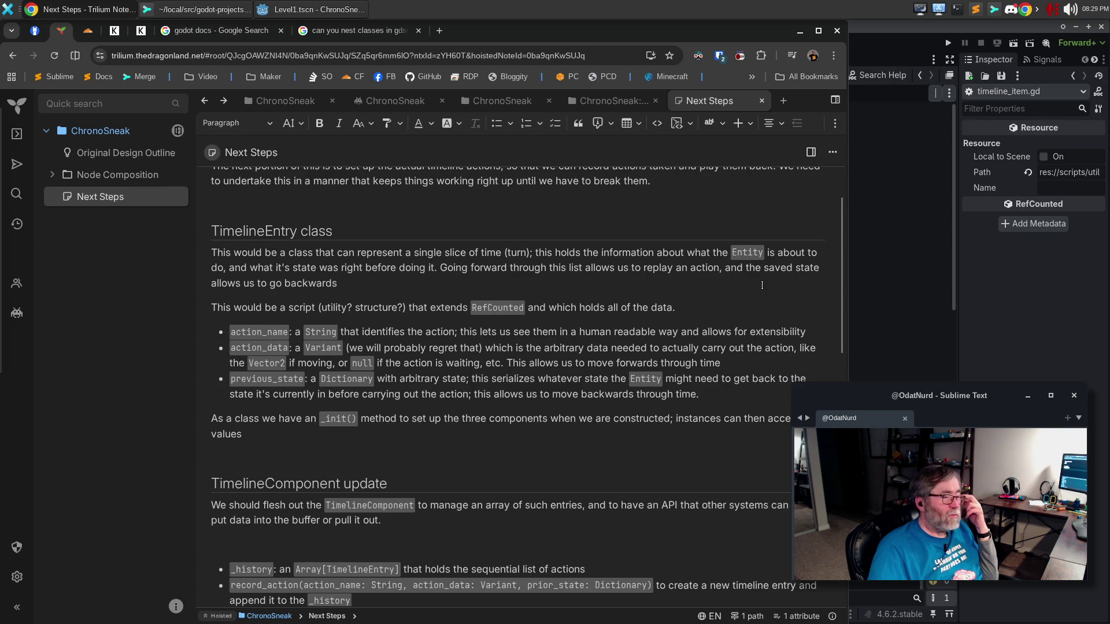
pyautogui.hotkey('alt', 'Tab')
pyautogui.click(532, 265)
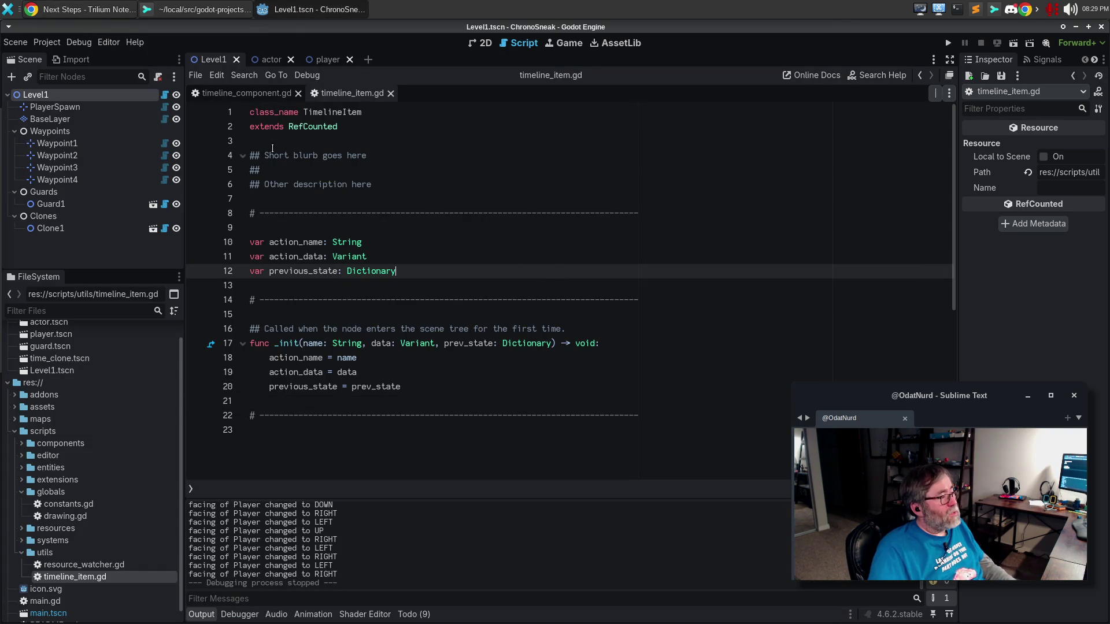
# Step: Replace 'Short blurb goes here' with 'A record of a timeline event in a [TimelineComponent]' and save
pyautogui.moveTo(264, 155); pyautogui.dragTo(367, 150)
pyautogui.write('Rec')
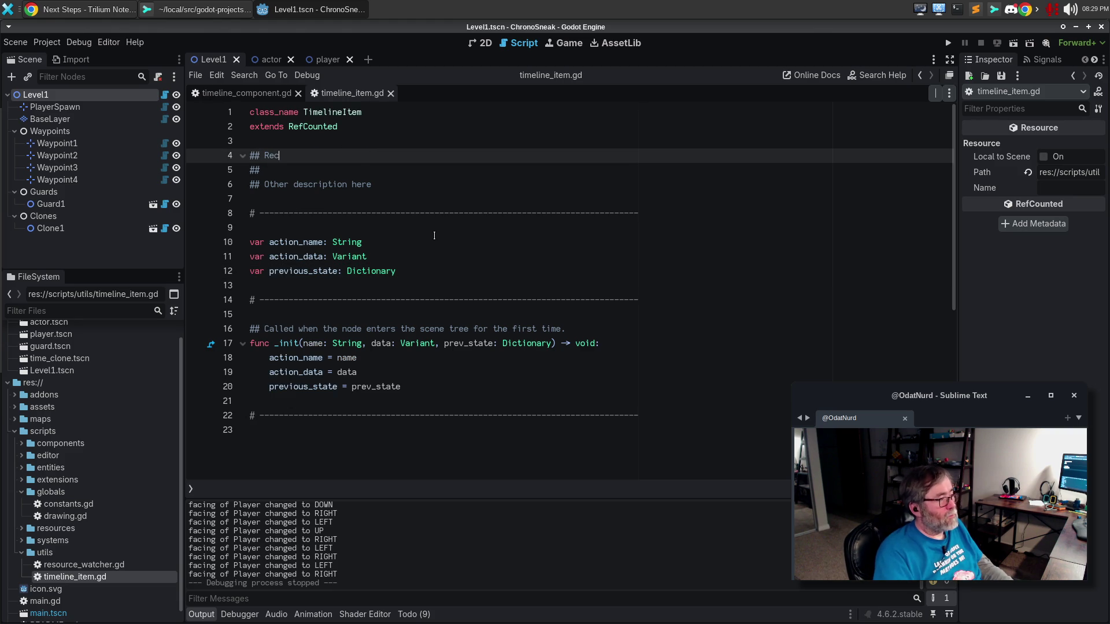
pyautogui.write('ord an entry')
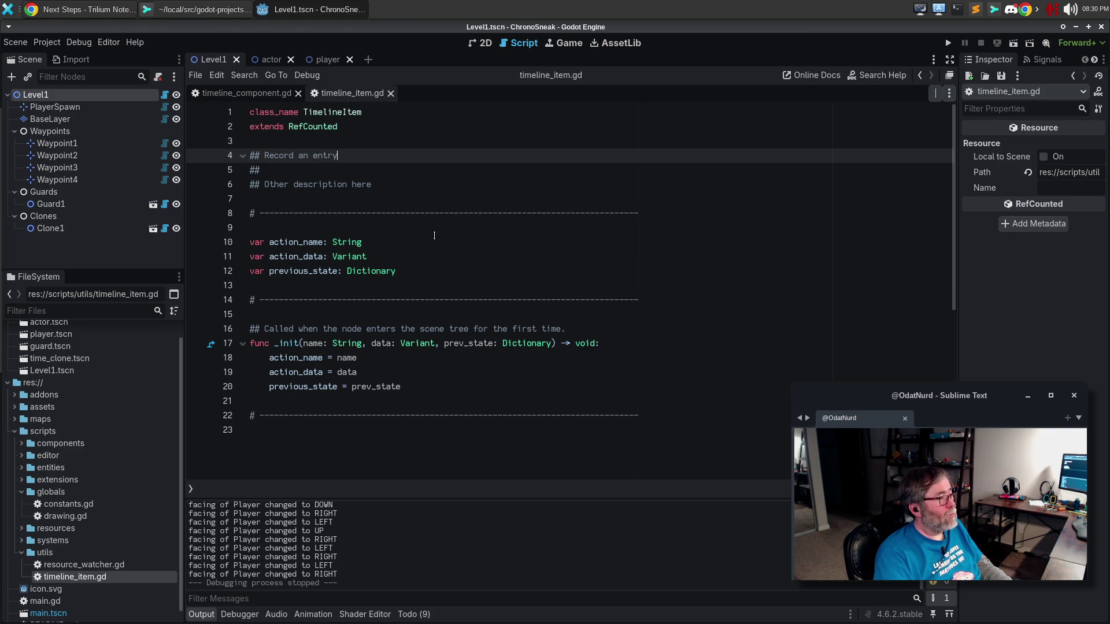
pyautogui.press('BackSpace')
pyautogui.press('BackSpace')
pyautogui.press('BackSpace')
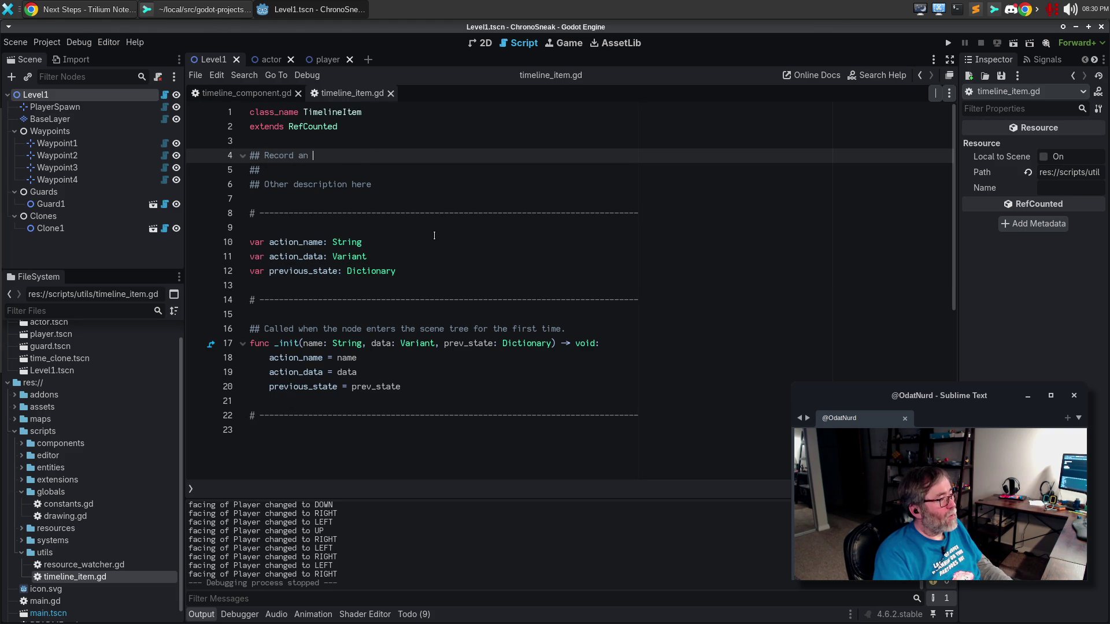
pyautogui.write('entity')
pyautogui.hotkey('ctrl', 'BackSpace')
pyautogui.hotkey('ctrl', 'BackSpace')
pyautogui.hotkey('ctrl', 'BackSpace')
pyautogui.write('A record ')
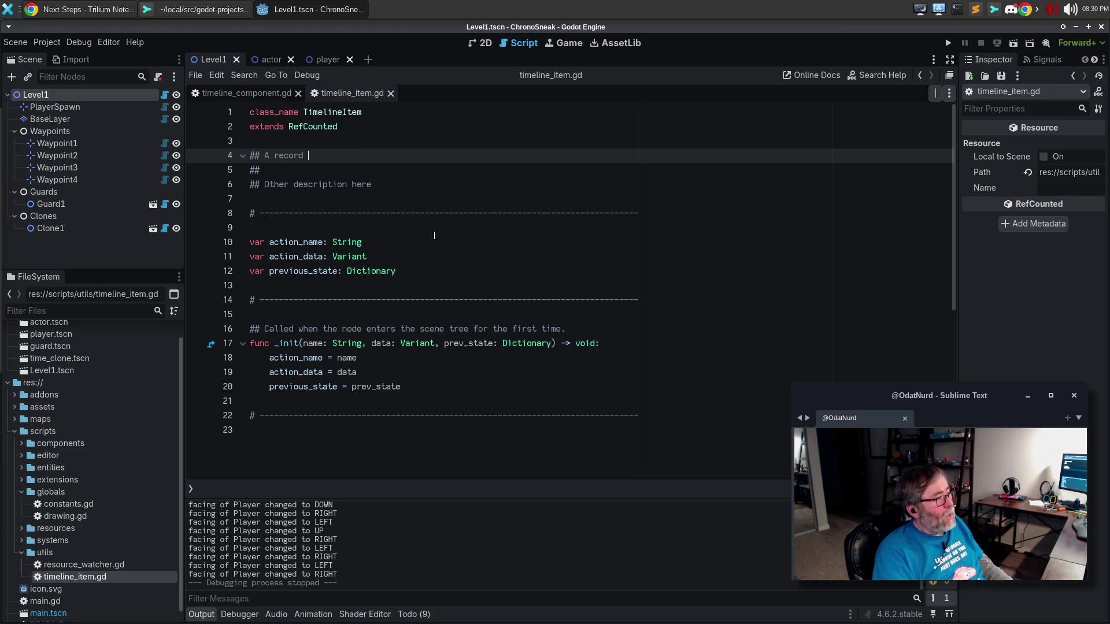
pyautogui.write('of a timeline e')
pyautogui.write('vent in a ')
pyautogui.write('[Timelin')
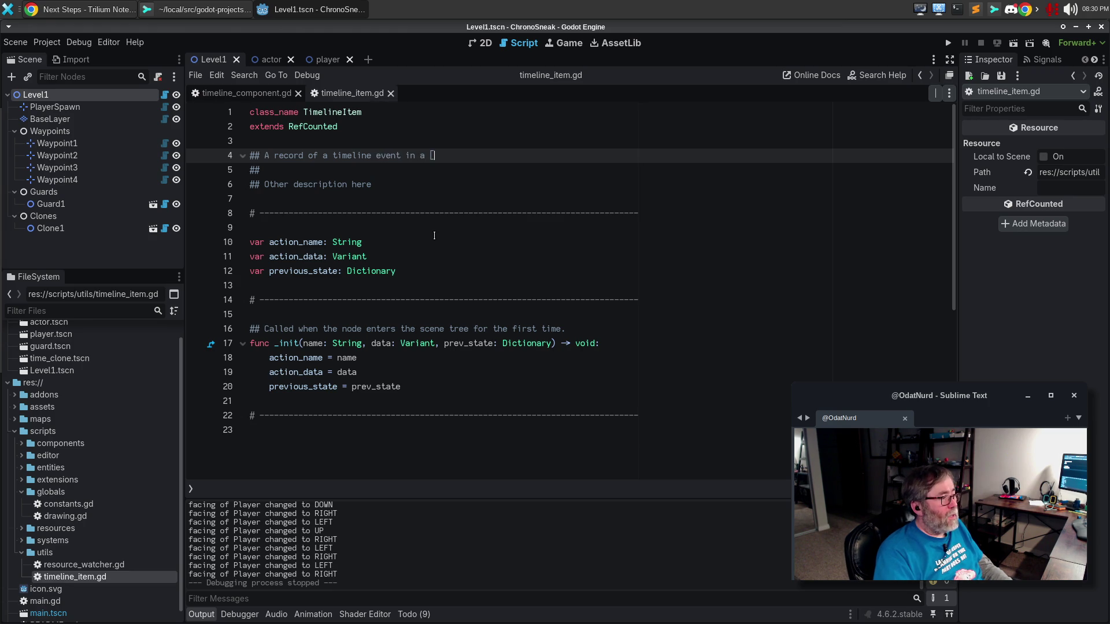
pyautogui.write('e')
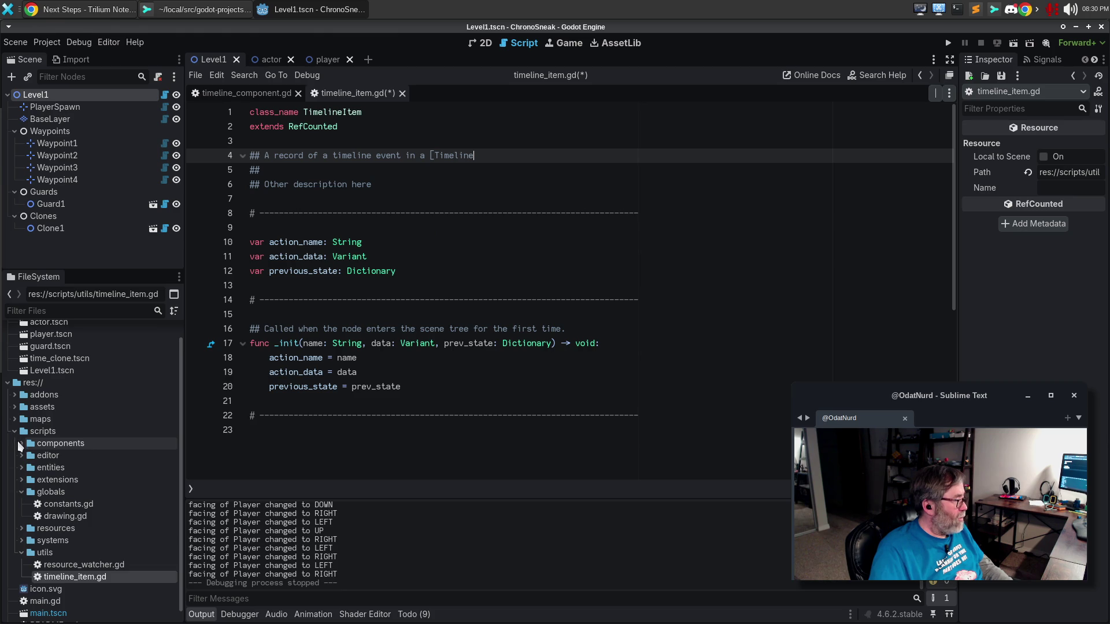
pyautogui.click(21, 444)
pyautogui.click(21, 444)
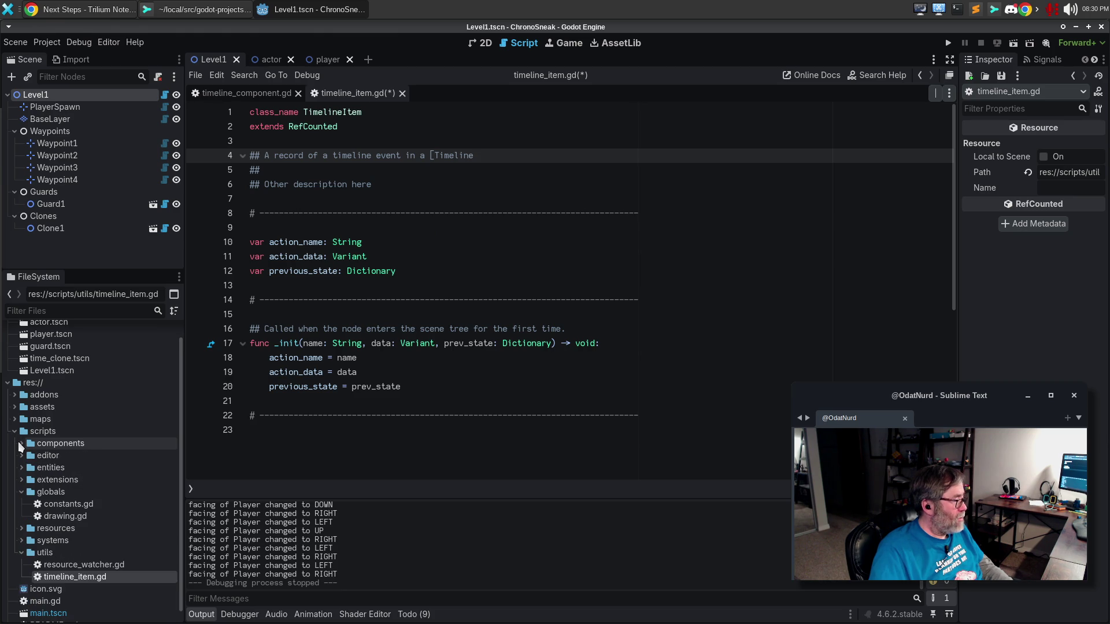
pyautogui.write('Component]')
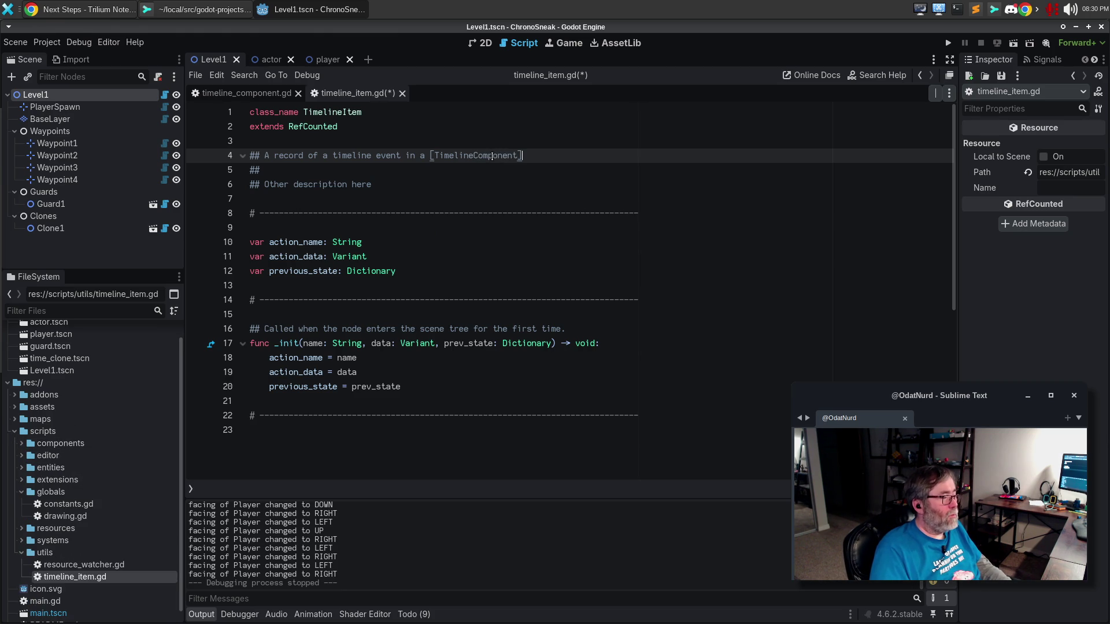
pyautogui.press('Down')
pyautogui.press('Down')
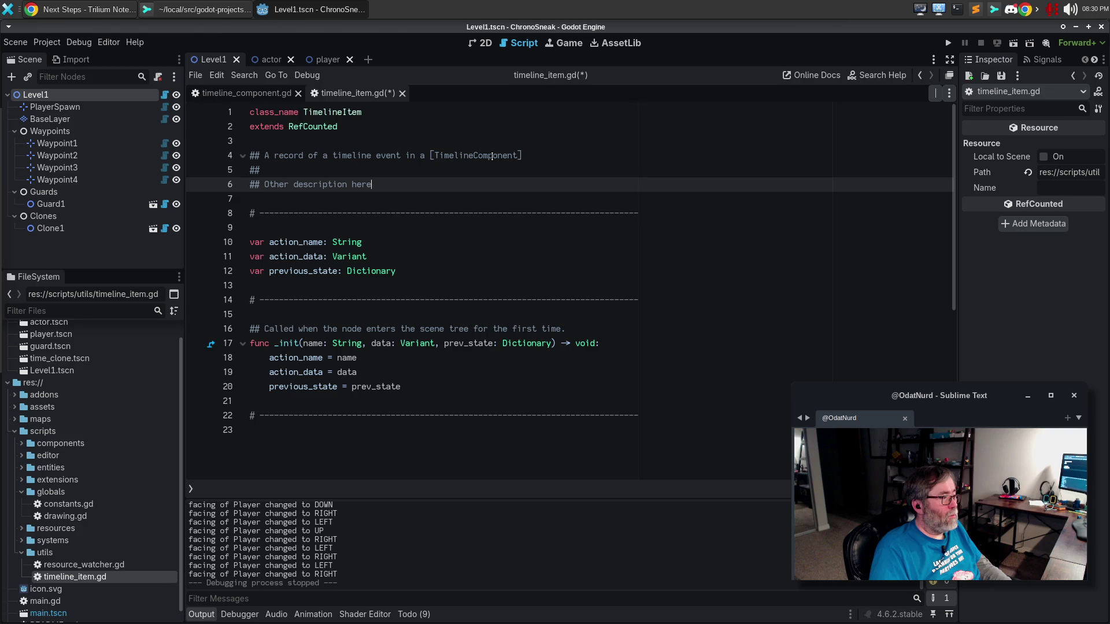
pyautogui.hotkey('ctrl', 's')
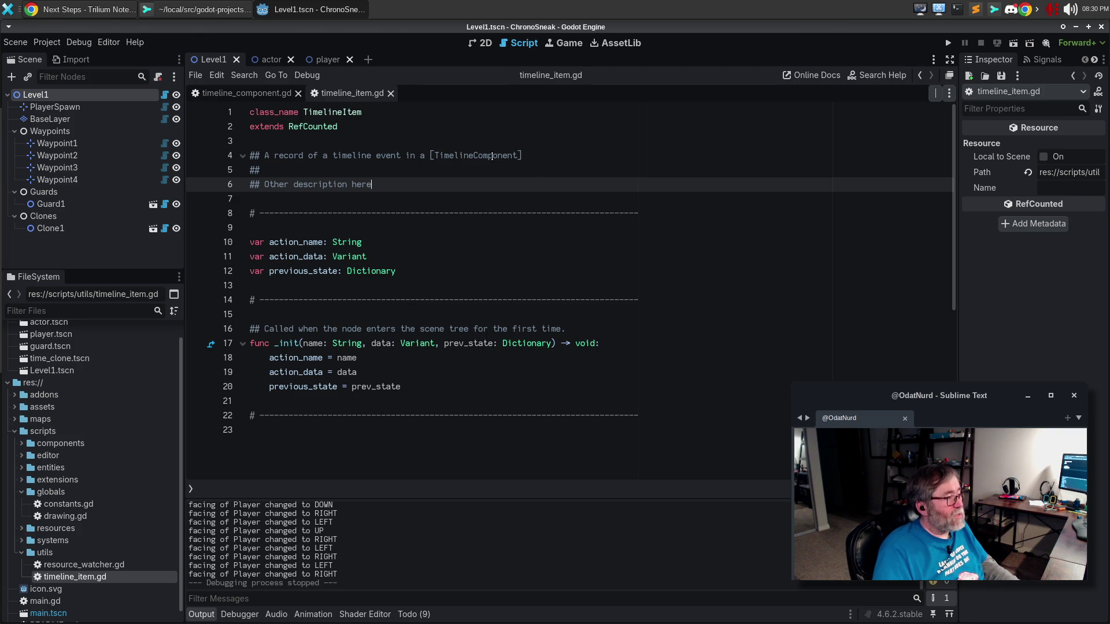
pyautogui.press('F1')
# Step: Search help for 'timeline', open the TimelineItem docs page, then return to timeline_item.gd
pyautogui.write('timelin')
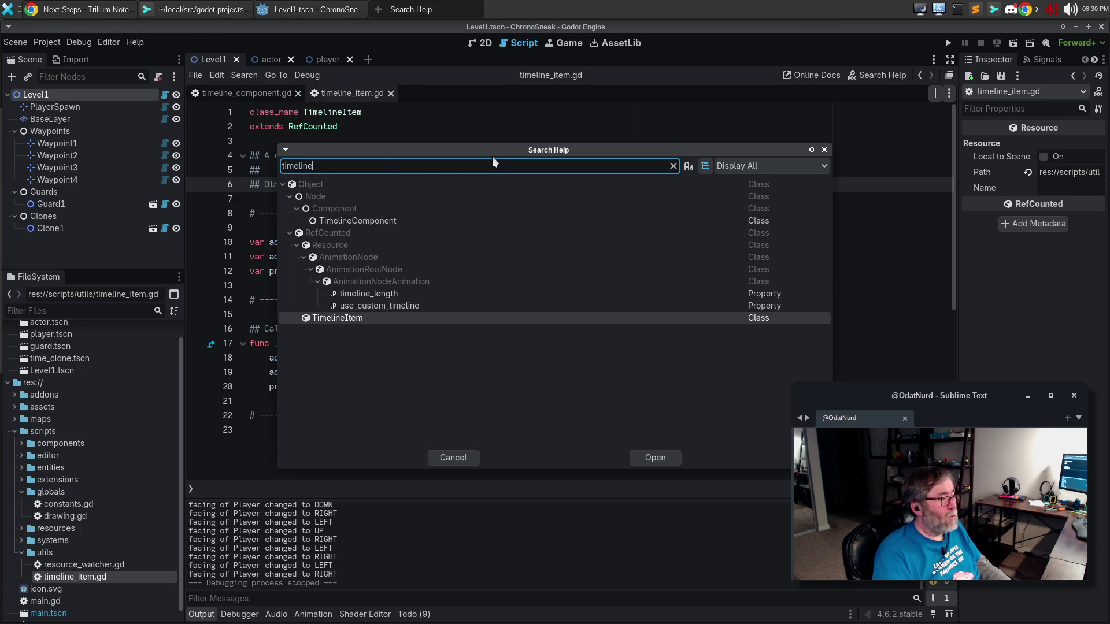
pyautogui.write('e')
pyautogui.click(330, 322)
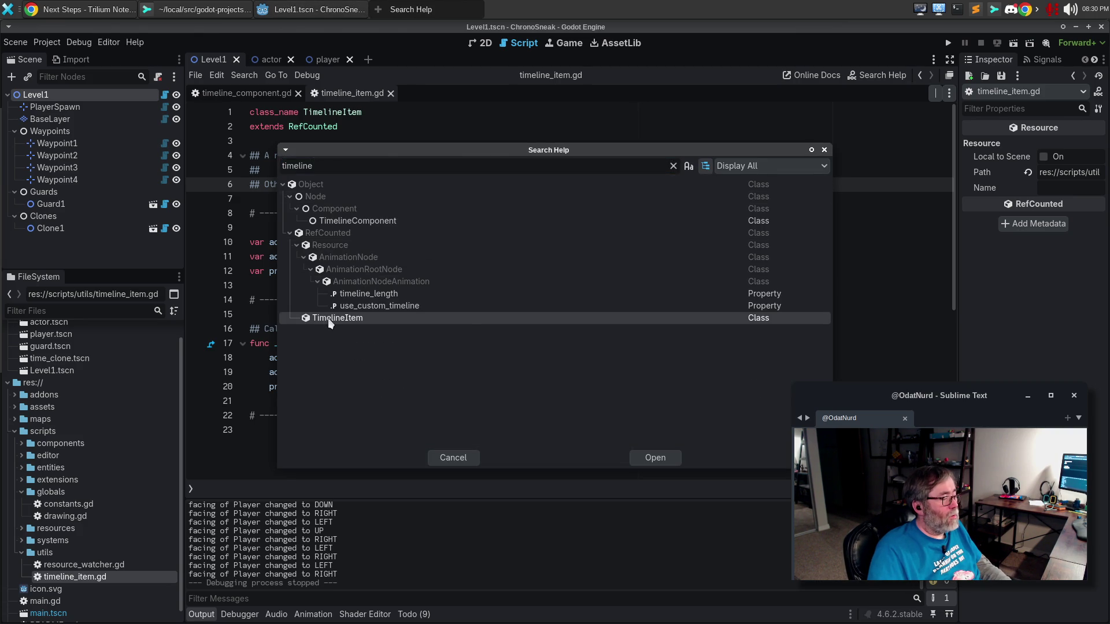
pyautogui.doubleClick(329, 321)
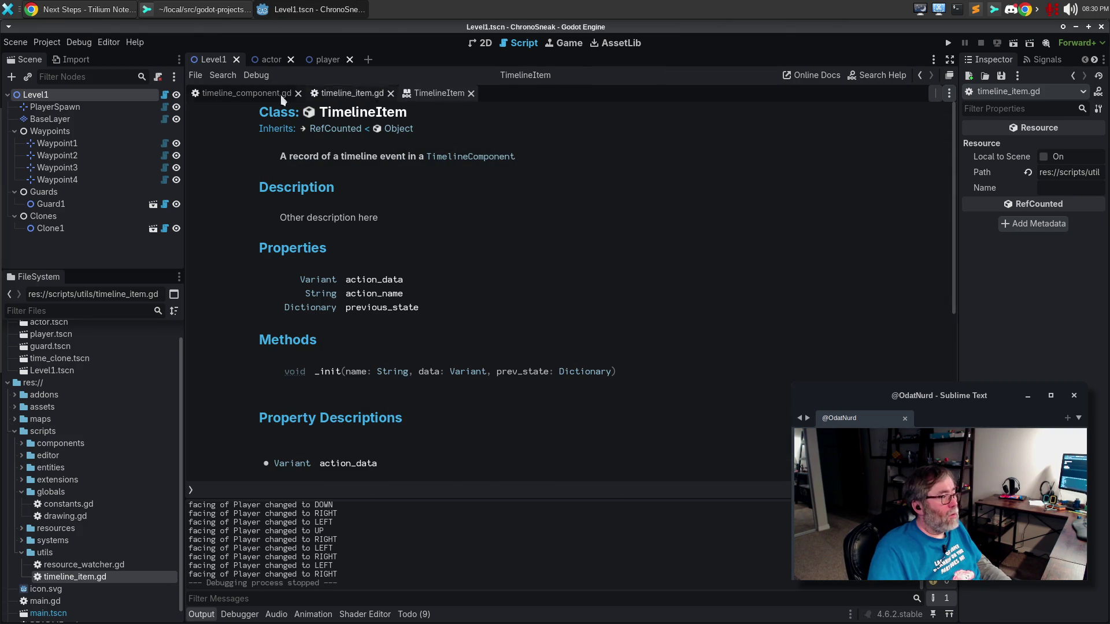
pyautogui.click(260, 94)
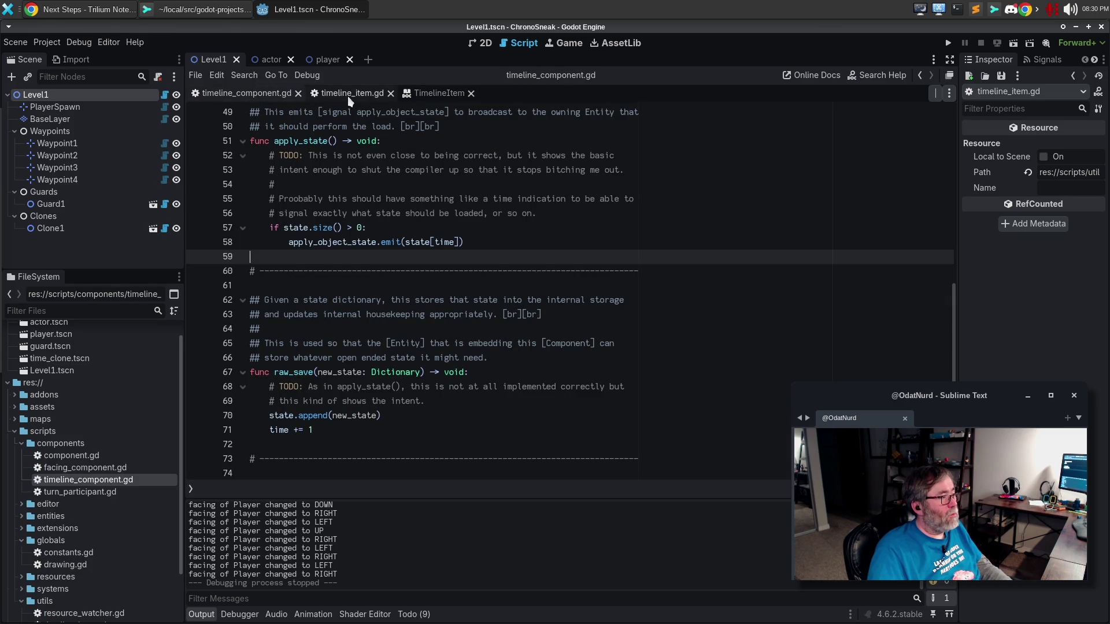
pyautogui.click(352, 93)
pyautogui.click(449, 94)
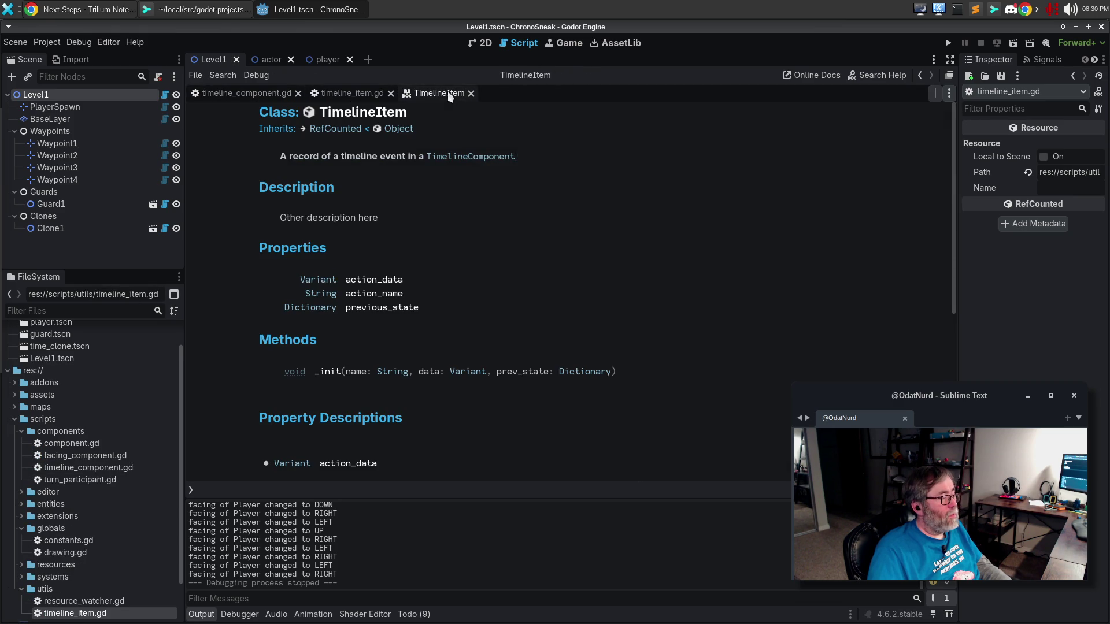
pyautogui.click(352, 93)
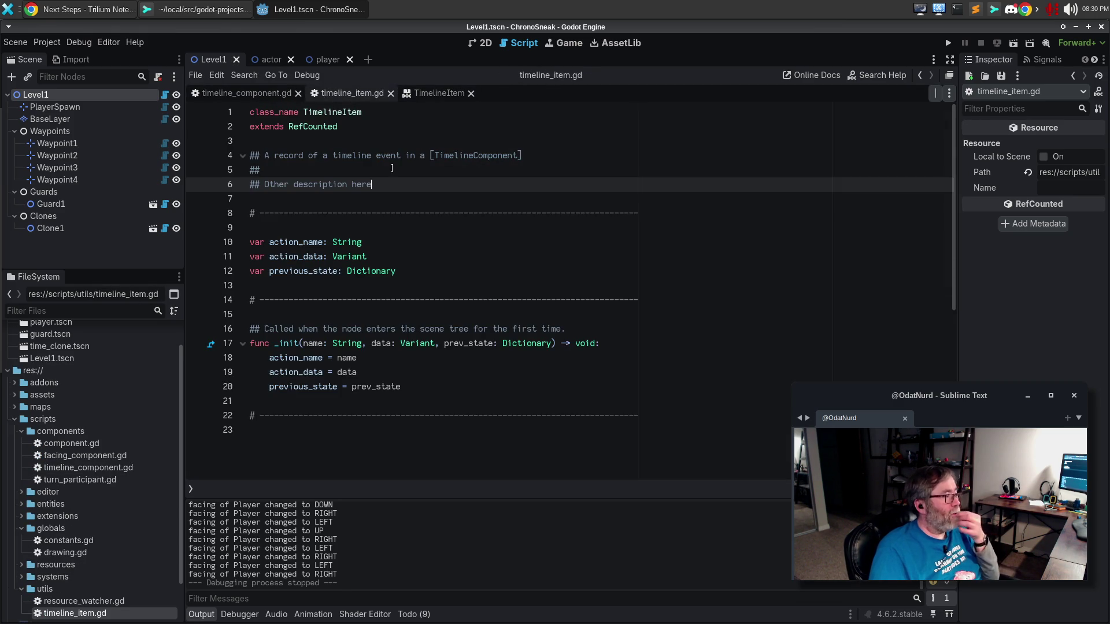
# Step: Replace the placeholder with 'Every Entity has the potential ability to record state…allowing a [TimelineComponent] to walk it back and forth'
pyautogui.hotkey('ctrl', 'BackSpace')
pyautogui.hotkey('ctrl', 'BackSpace')
pyautogui.hotkey('ctrl', 'BackSpace')
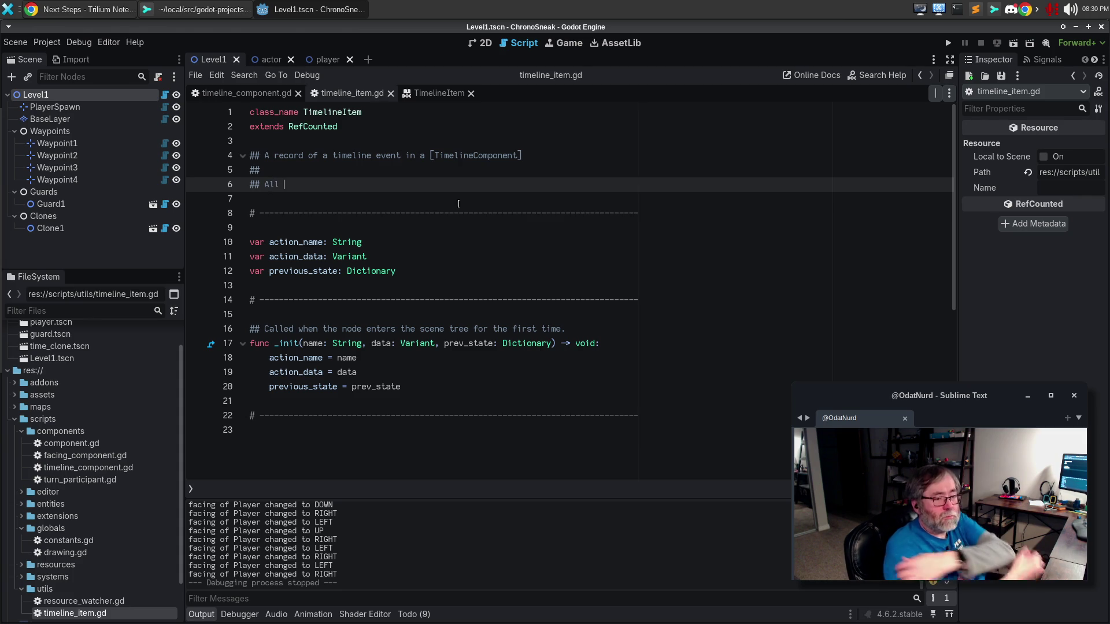
pyautogui.hotkey('ctrl', 'BackSpace')
pyautogui.write('Evert')
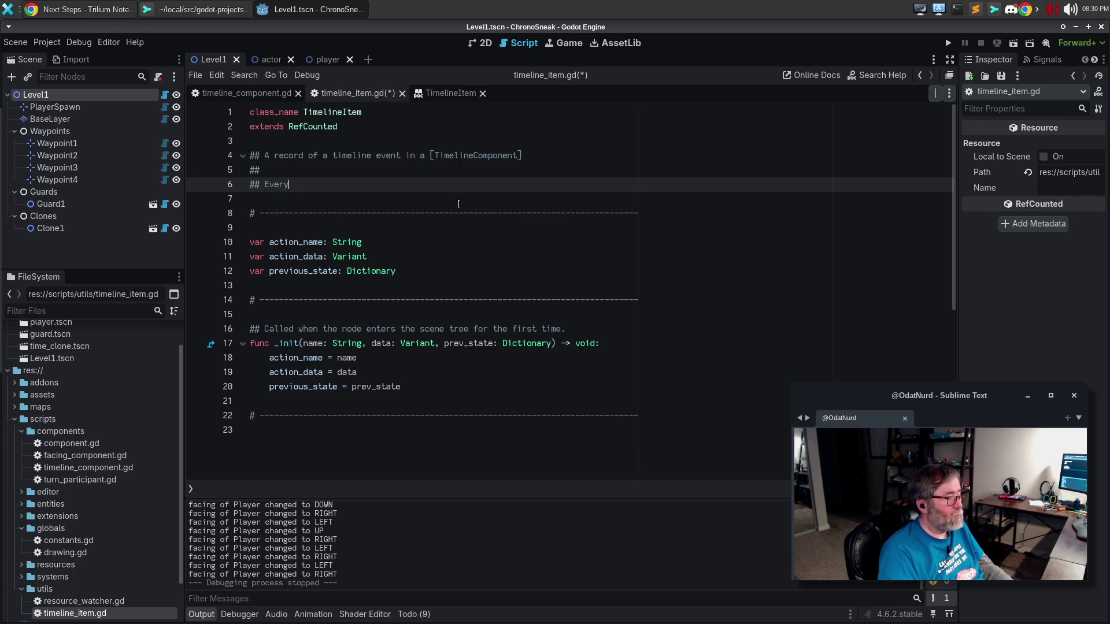
pyautogui.write('tity] has the ability')
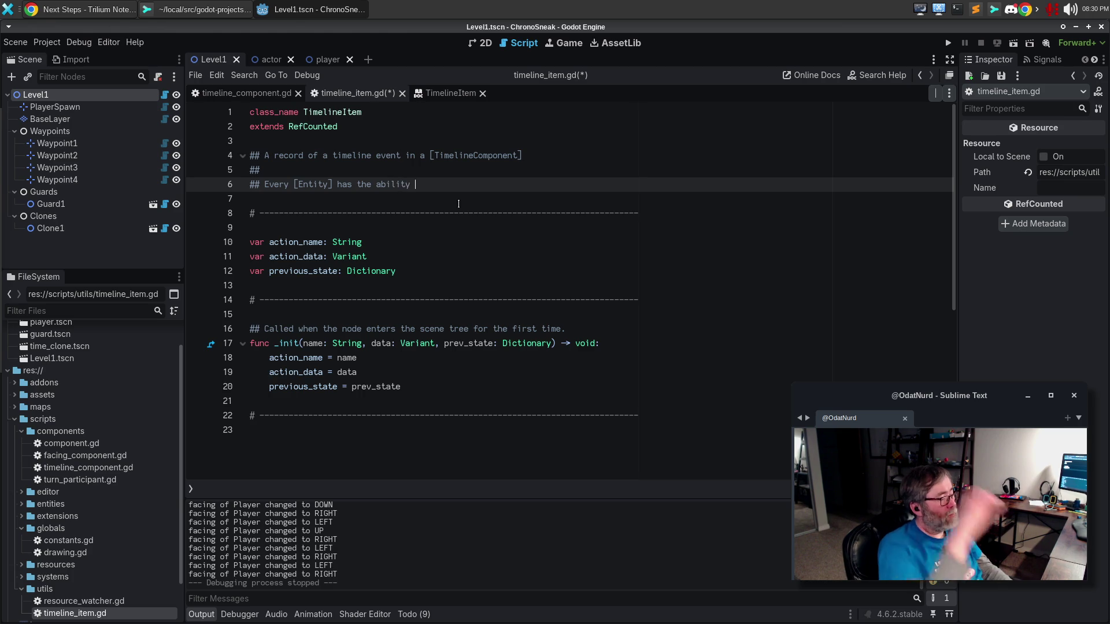
pyautogui.hotkey('ctrl', 'BackSpace')
pyautogui.write('potentia')
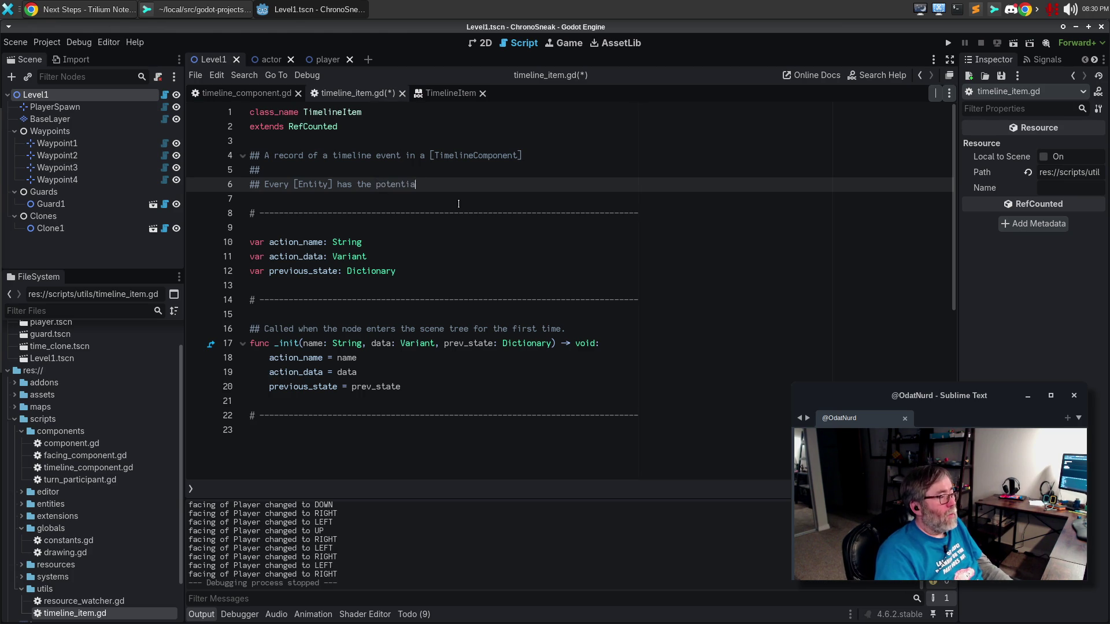
pyautogui.write('l ability to record')
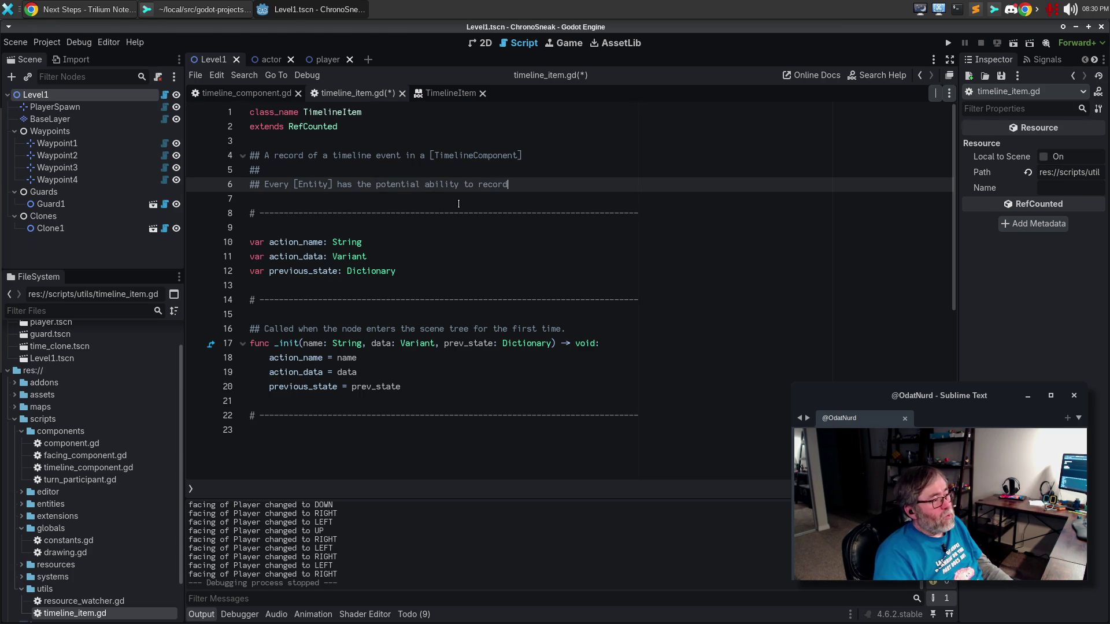
pyautogui.write(' its st')
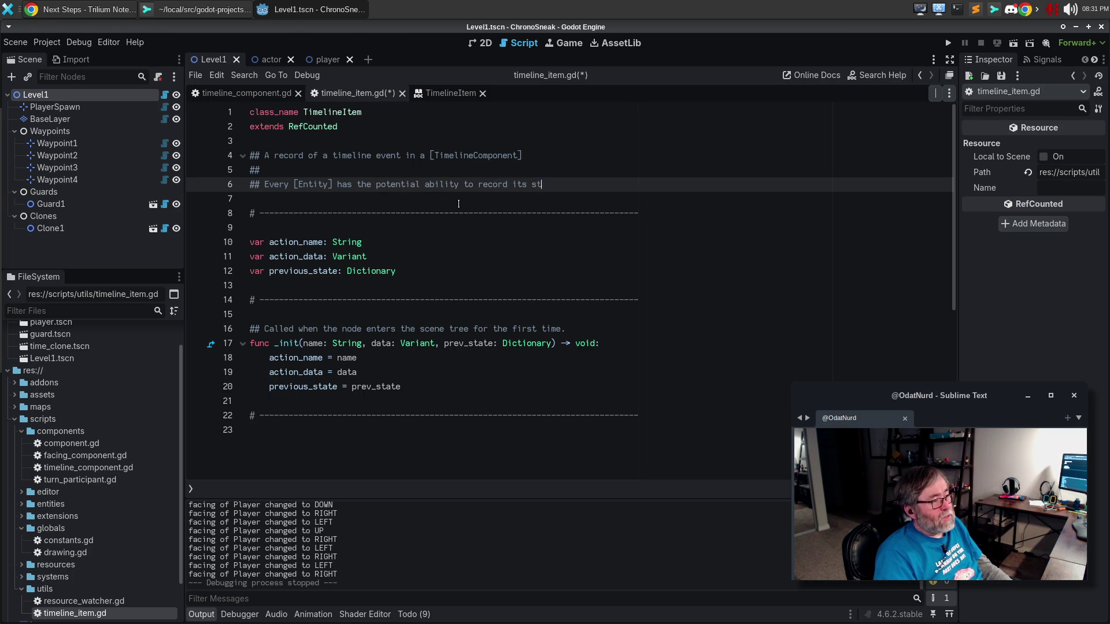
pyautogui.write('ate as erach turn')
pyautogui.press('Return')
pyautogui.write('## progresses, allowing a ')
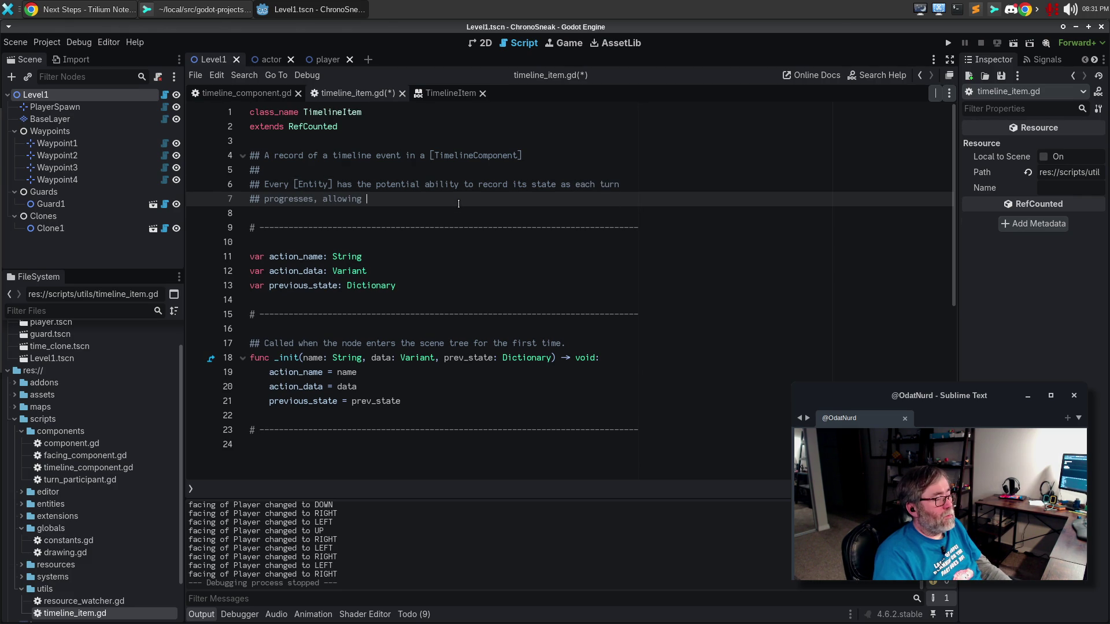
pyautogui.write('[T')
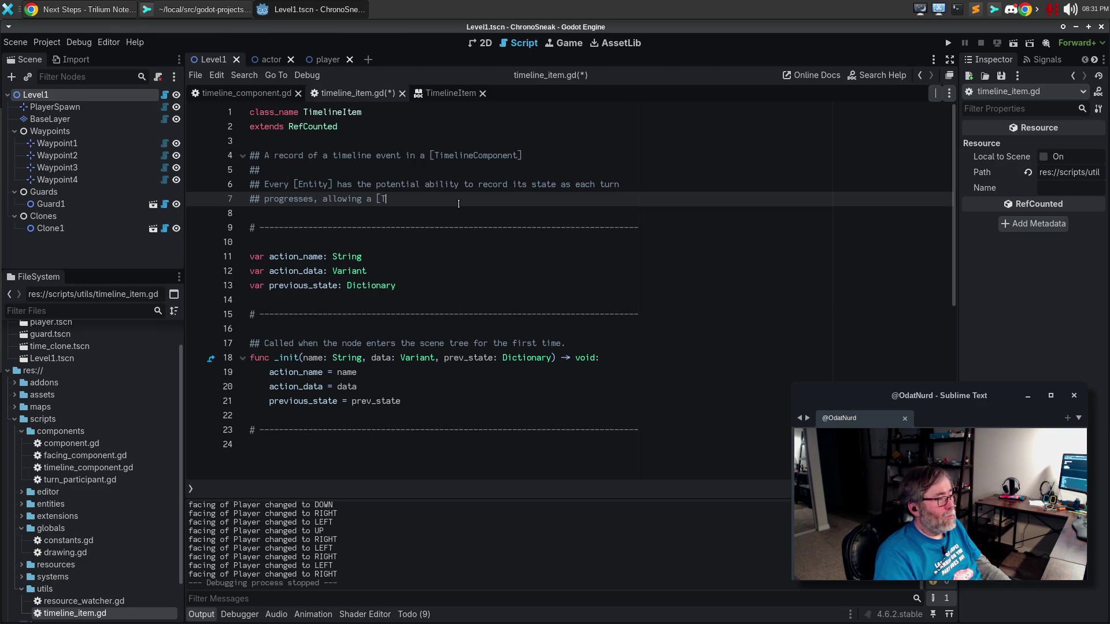
pyautogui.write('imelineCompo')
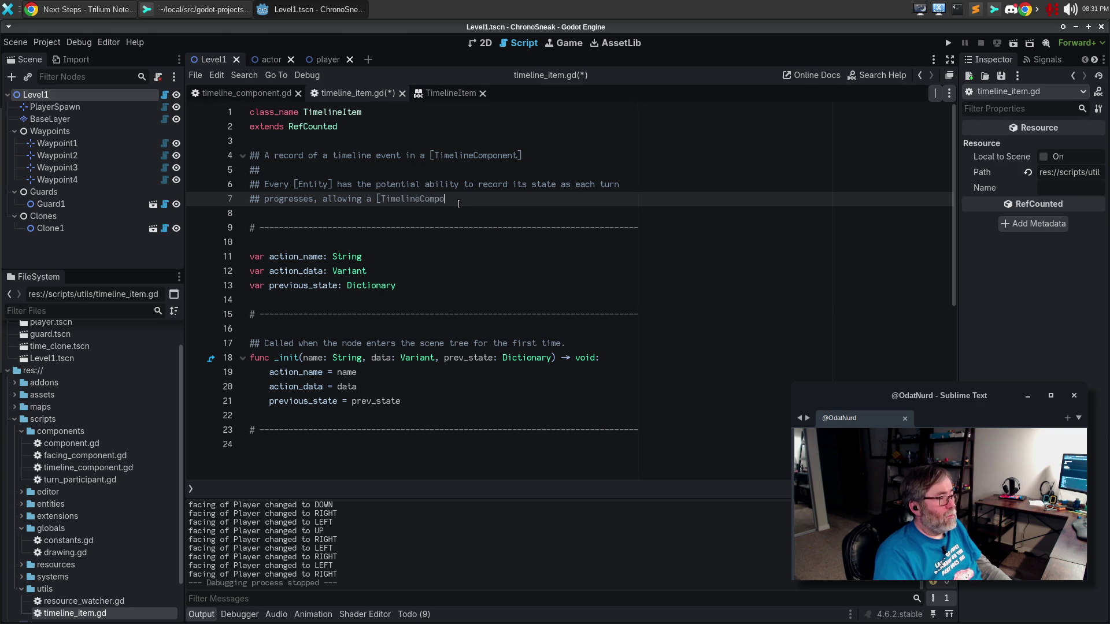
pyautogui.write('nent] to walk it back and forth throug')
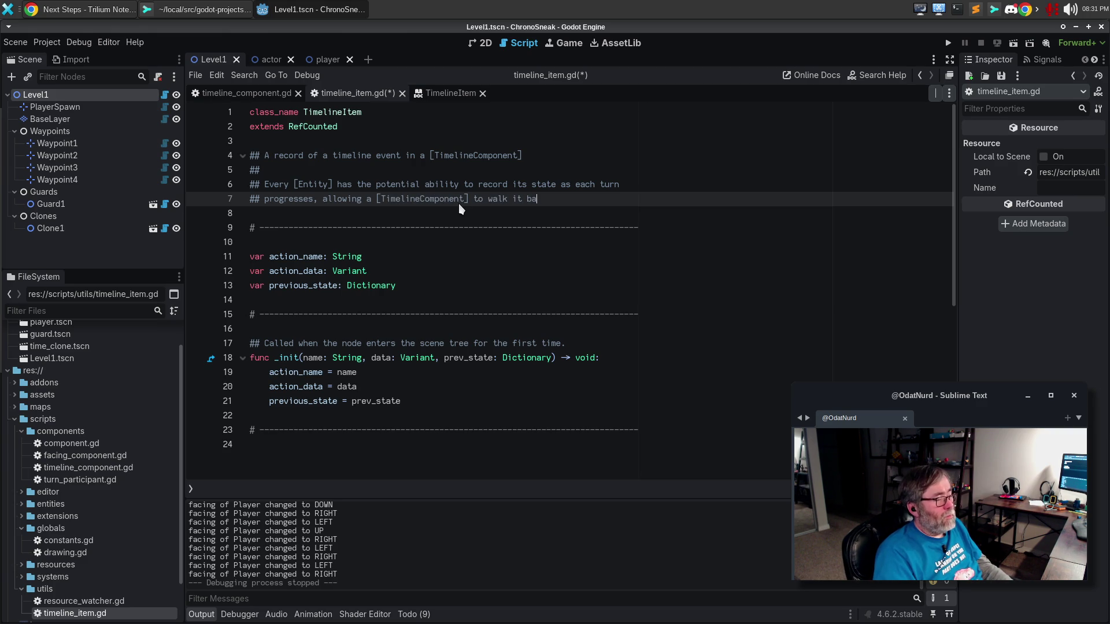
pyautogui.write('h')
# Step: Continue: 'This class represents an entry in the timeline; what the Entity did on this turn, and its state'
pyautogui.press('Return')
pyautogui.write('time.')
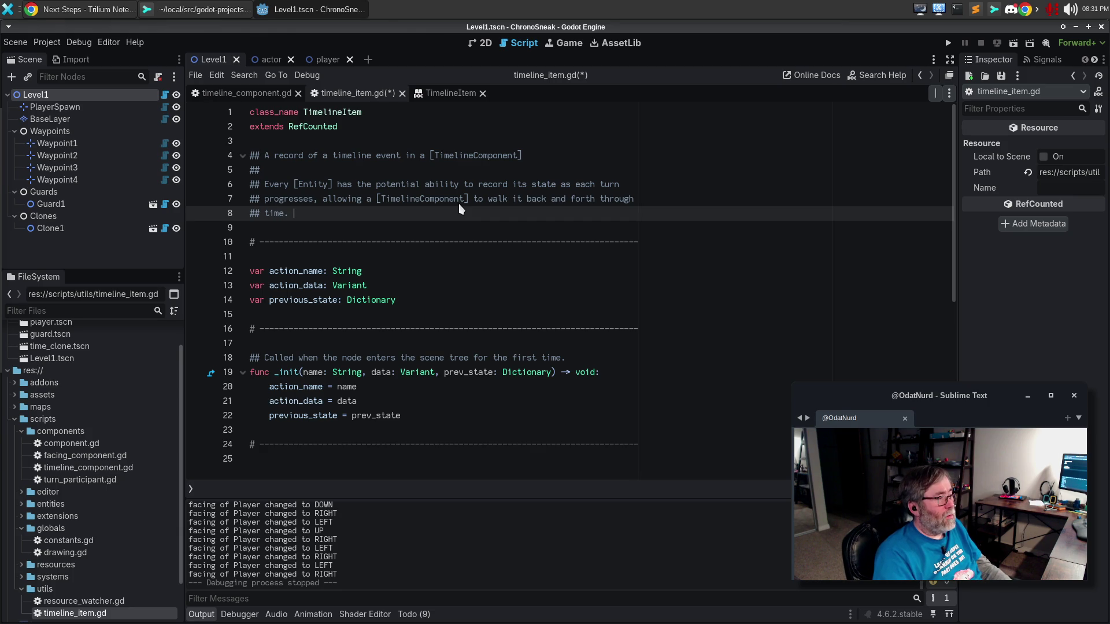
pyautogui.write(' This class ')
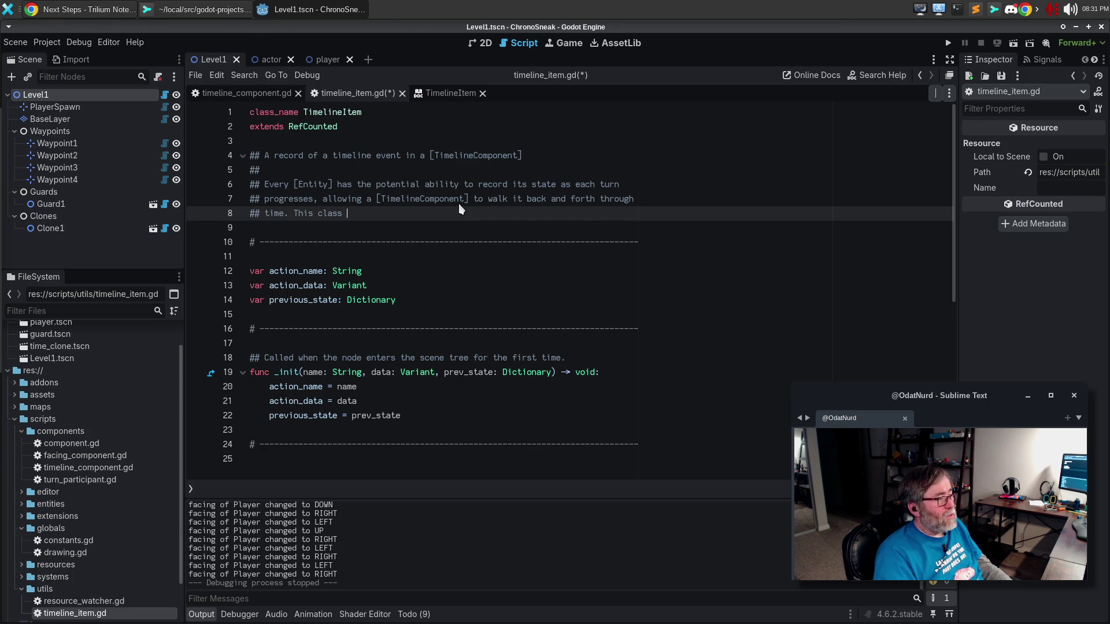
pyautogui.write('represents an ')
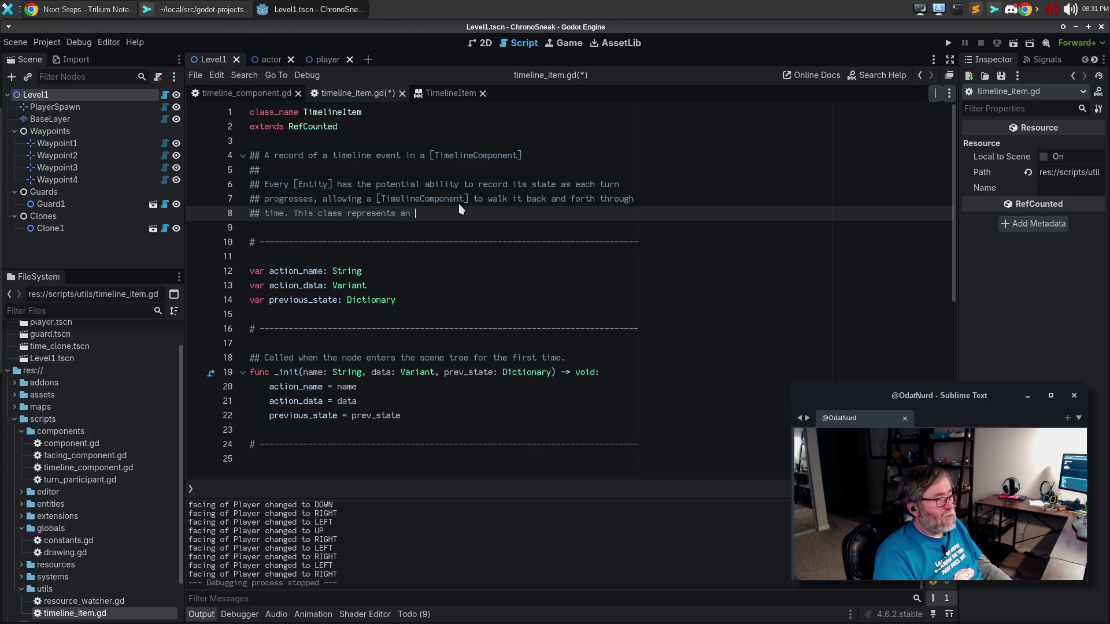
pyautogui.write('entry in the timle')
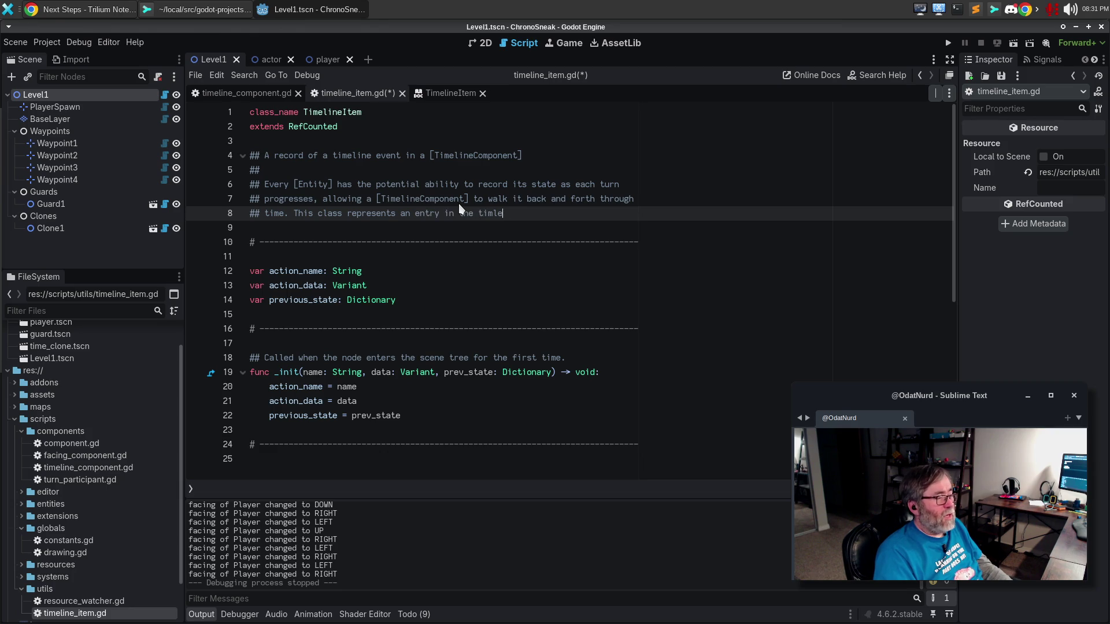
pyautogui.write('ine; what the ')
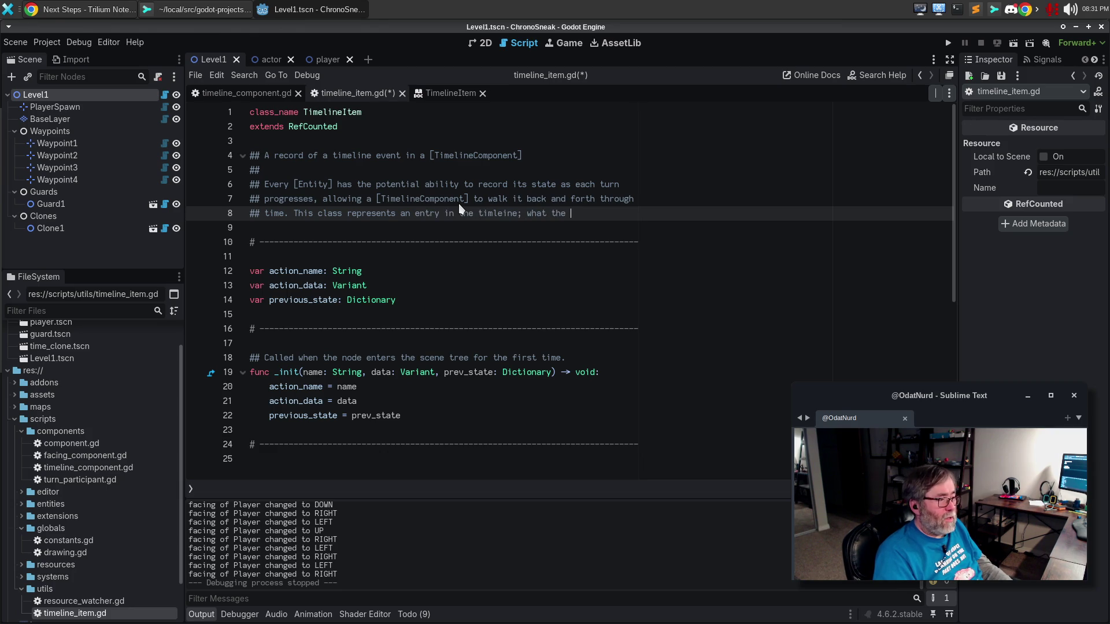
pyautogui.write('Entity is')
pyautogui.press('Return')
pyautogui.write('about')
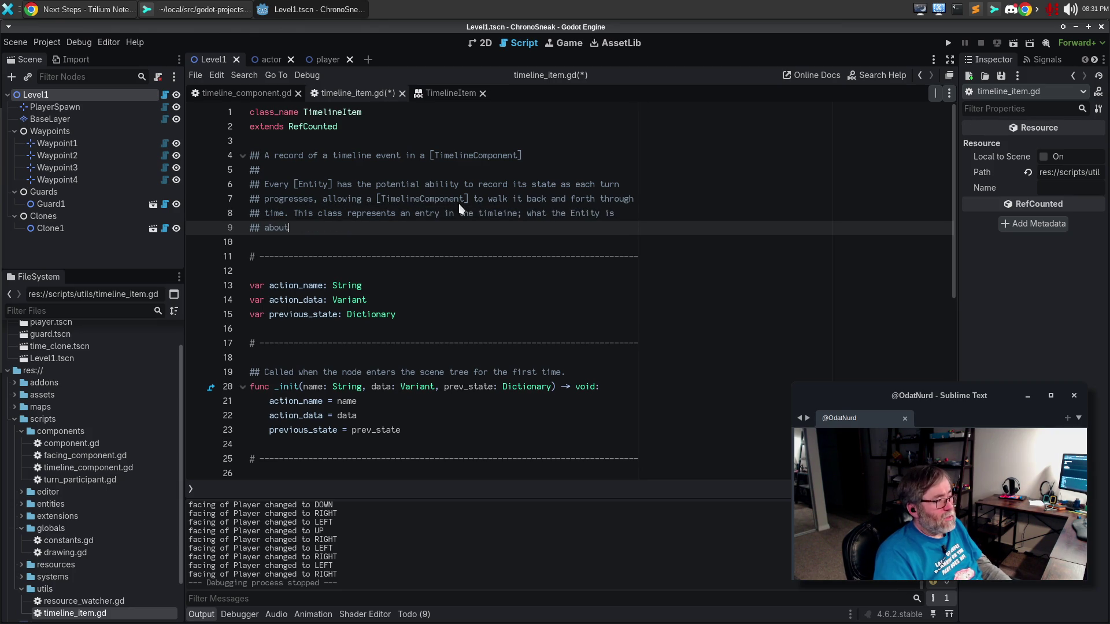
pyautogui.write(' to do for this tu')
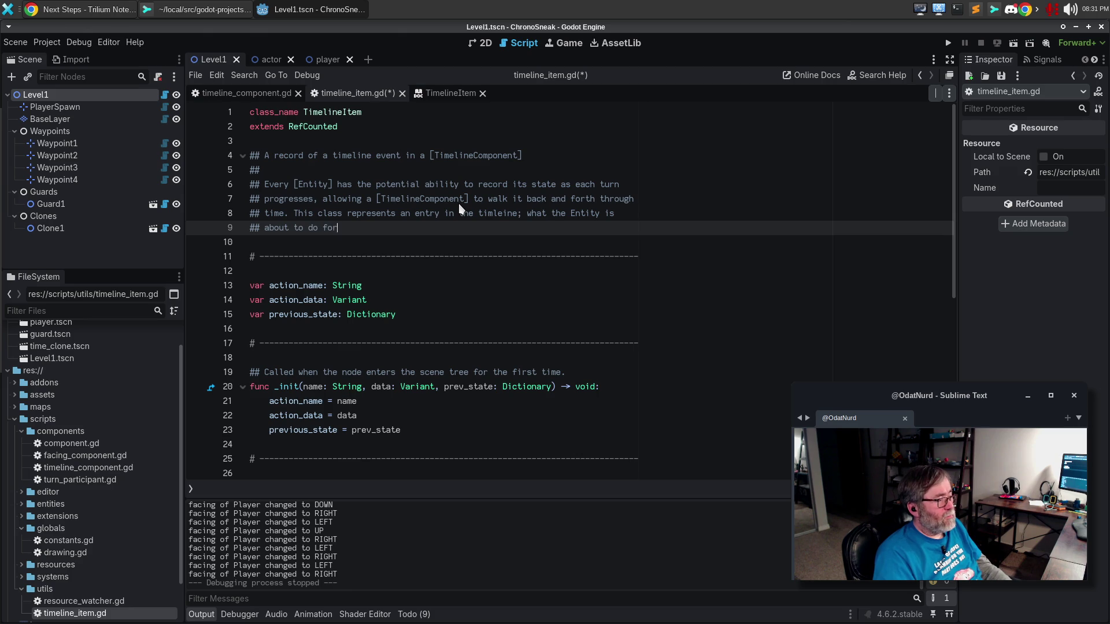
pyautogui.hotkey('ctrl', 'BackSpace')
pyautogui.hotkey('ctrl', 'BackSpace')
pyautogui.hotkey('ctrl', 'BackSpace')
pyautogui.press('BackSpace')
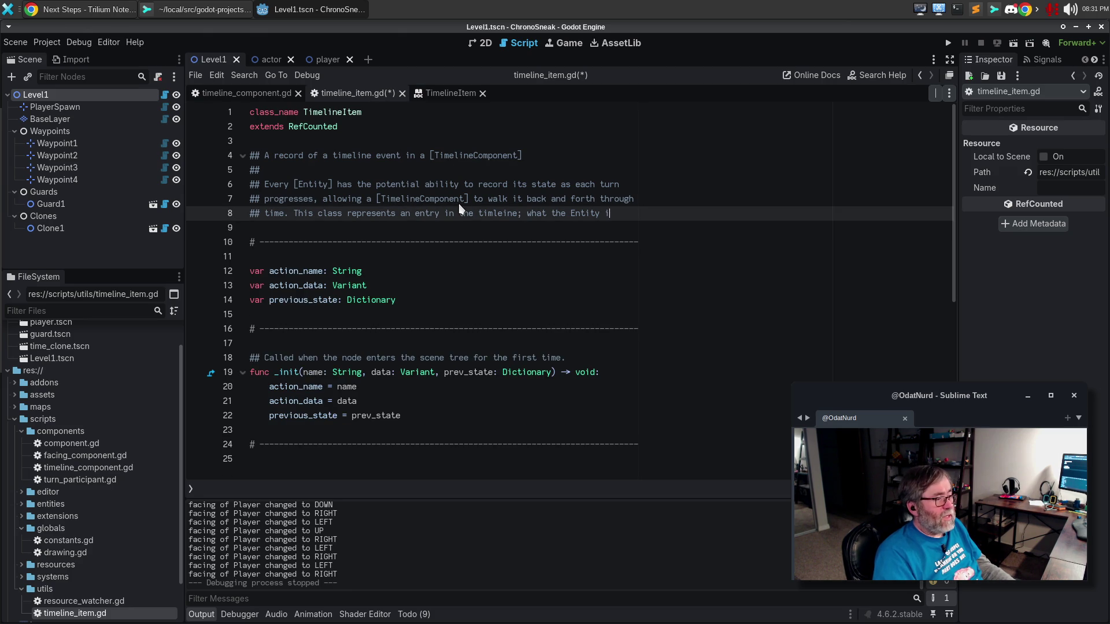
pyautogui.write('did on')
pyautogui.press('Return')
pyautogui.write('this turn, and what its state was so that we')
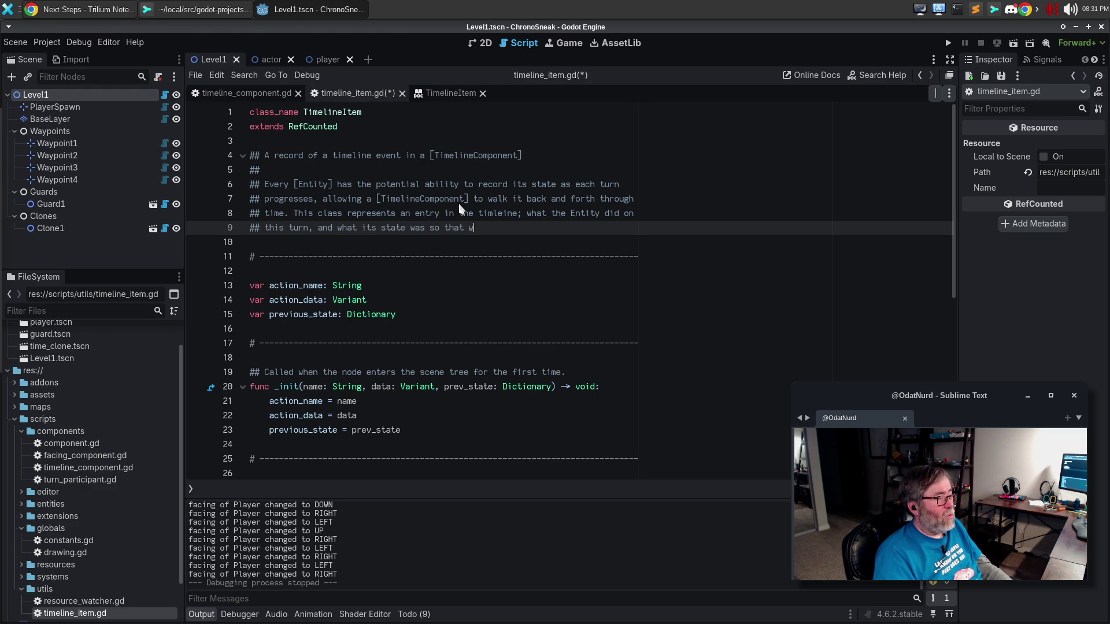
pyautogui.write(' can go back to it')
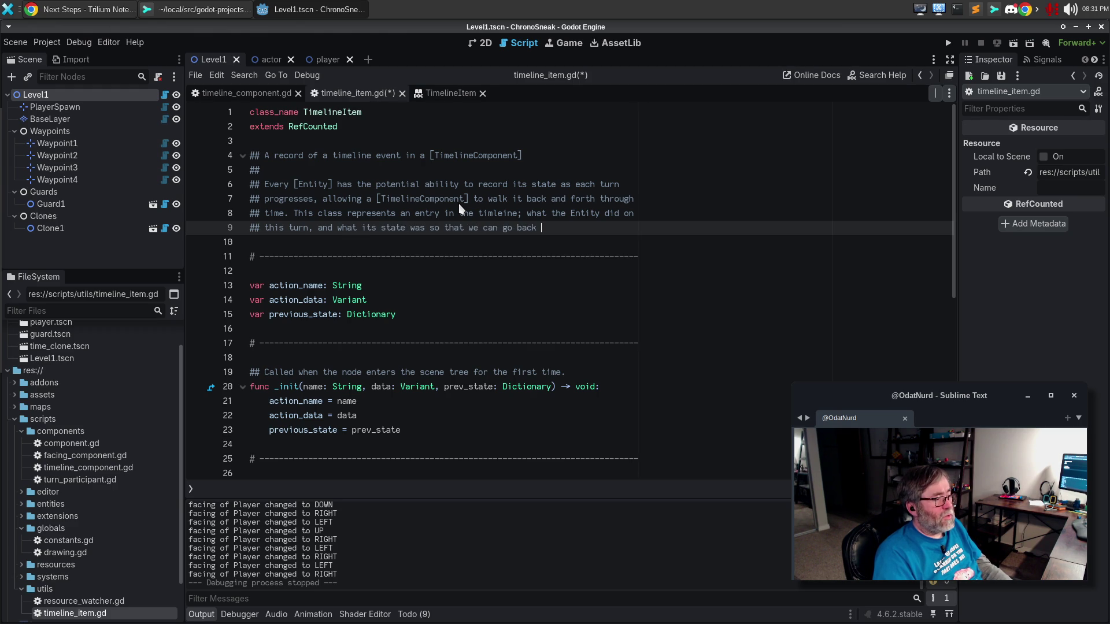
pyautogui.press('Down')
pyautogui.press('Down')
pyautogui.press('Down')
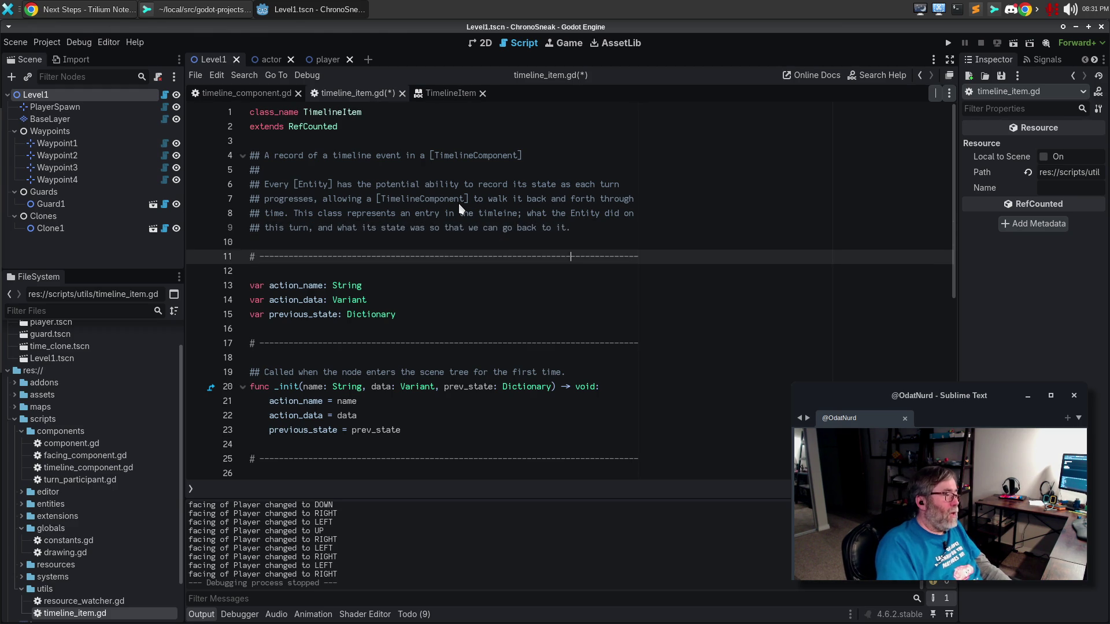
pyautogui.press('Up')
# Step: Add '## The type of the action that was carried out on this turn, e.g. "walk"' above action_name
pyautogui.press('Return')
pyautogui.write('## THe n')
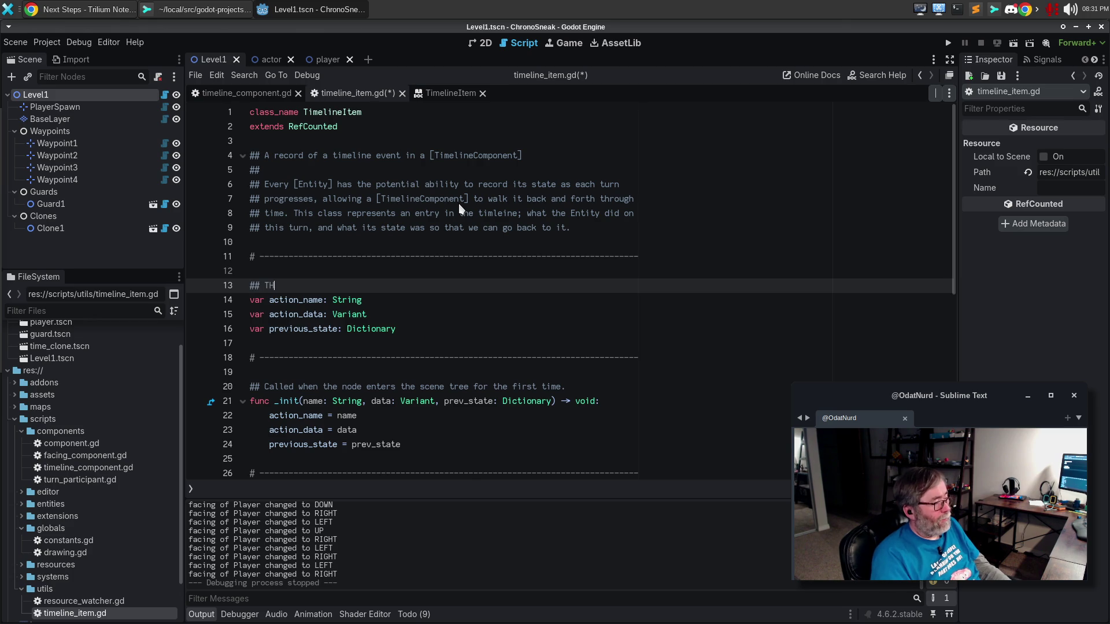
pyautogui.press('BackSpace')
pyautogui.press('BackSpace')
pyautogui.write('he type of the action; this ')
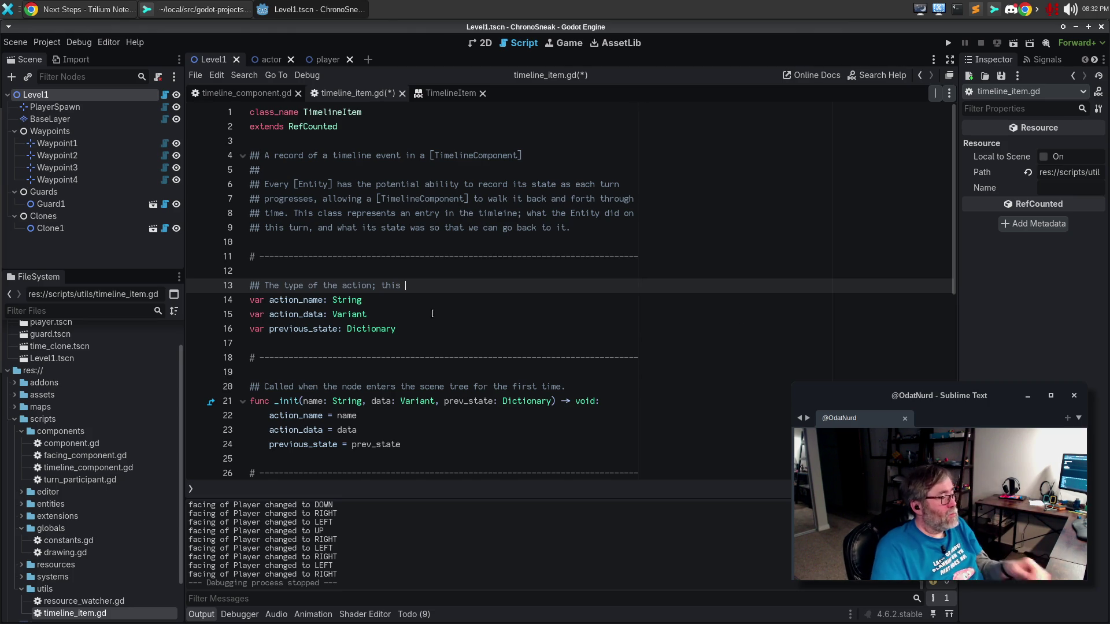
pyautogui.press('BackSpace')
pyautogui.press('BackSpace')
pyautogui.press('BackSpace')
pyautogui.press('BackSpace')
pyautogui.press('BackSpace')
pyautogui.press('BackSpace')
pyautogui.press('BackSpace')
pyautogui.write(' that is ')
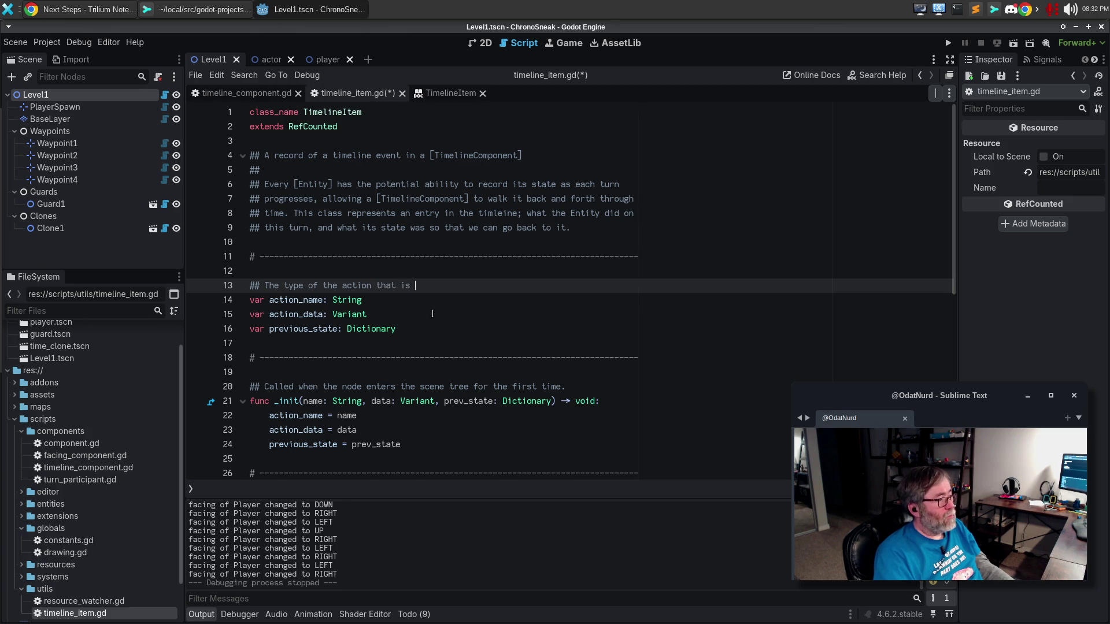
pyautogui.press('BackSpace')
pyautogui.press('BackSpace')
pyautogui.press('BackSpace')
pyautogui.write('was carrie')
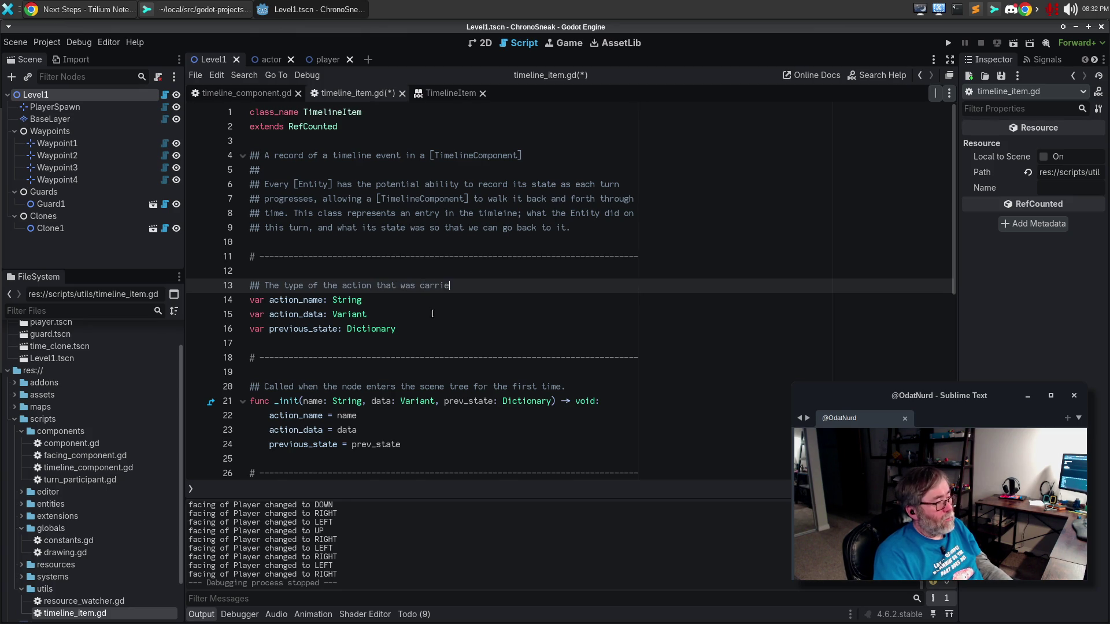
pyautogui.write('d out on this turn, e')
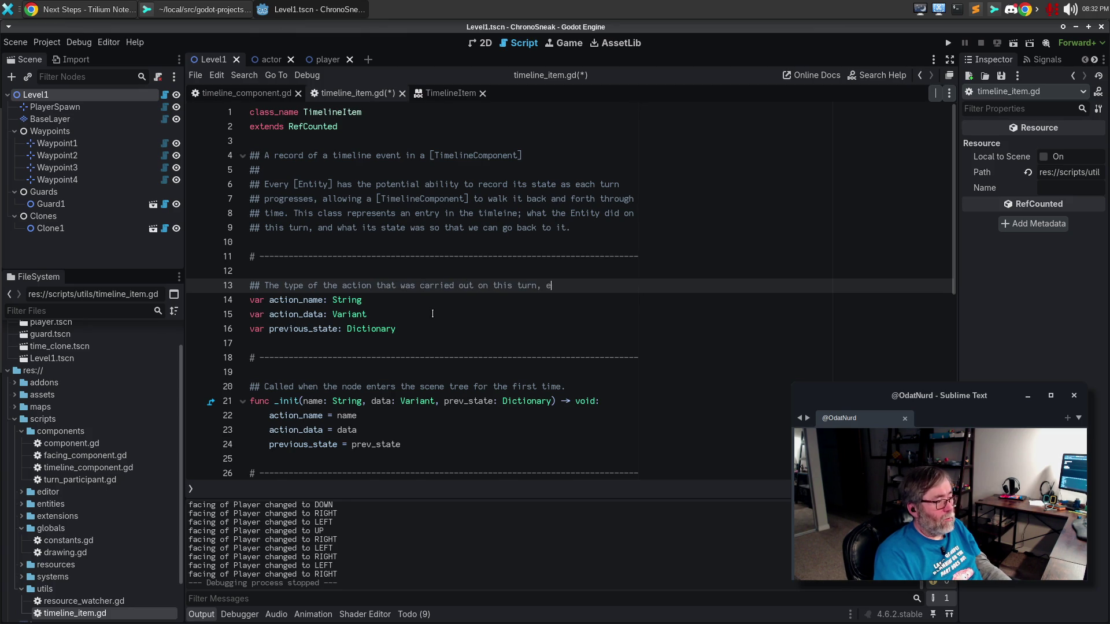
pyautogui.write('.g"walk"')
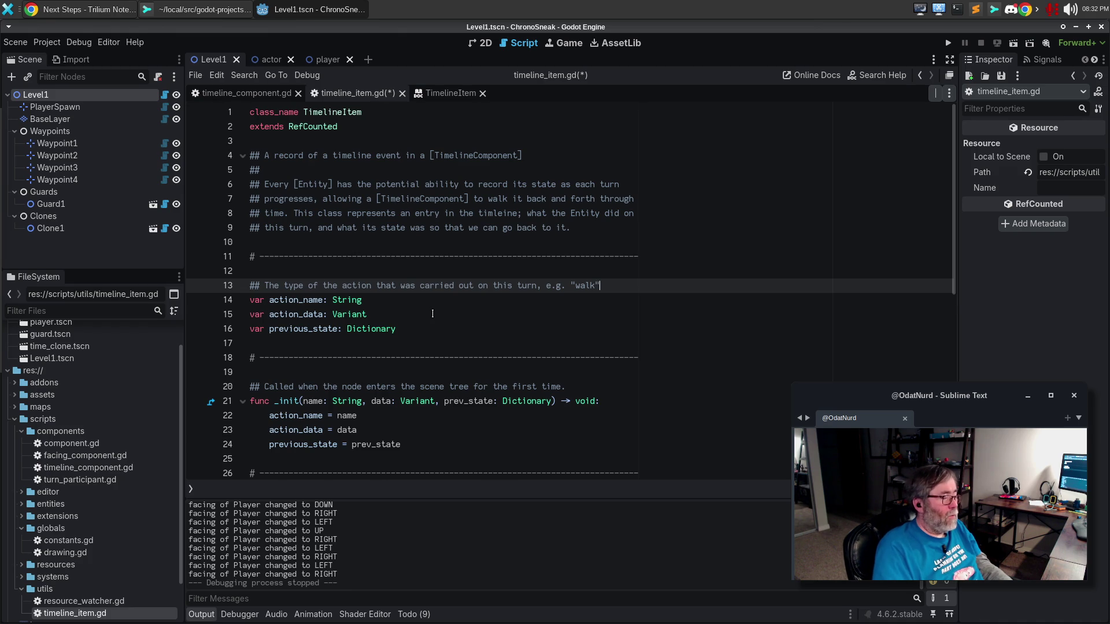
pyautogui.press('Down')
pyautogui.press('Return')
pyautogui.press('Return')
# Step: Begin the action_data doc comment with '## The data, whic'
pyautogui.write('## ')
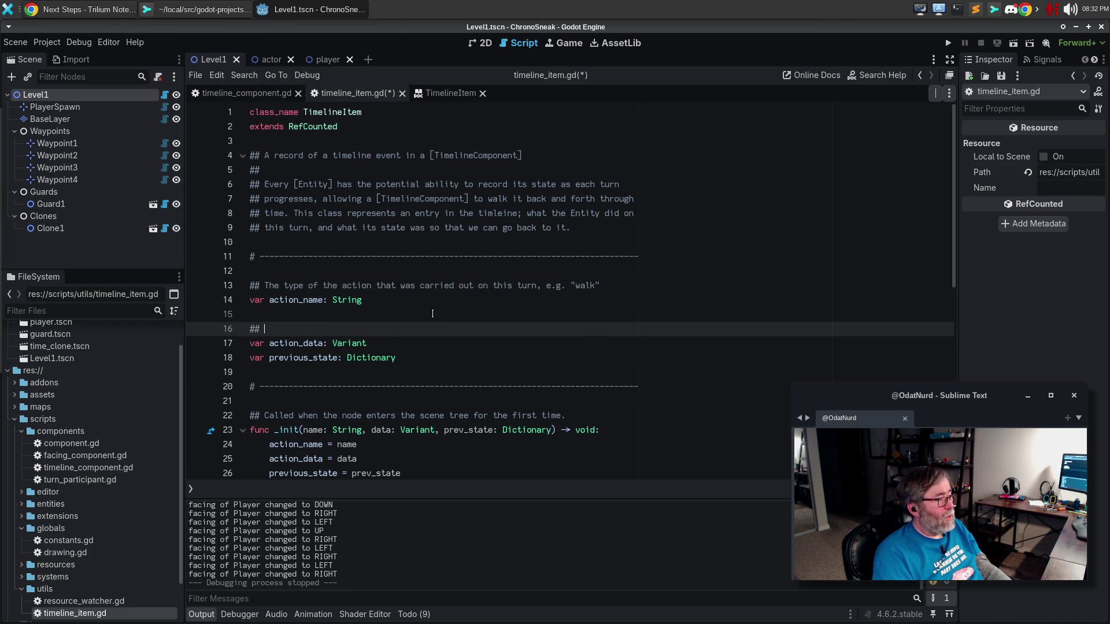
pyautogui.write('The a')
pyautogui.press('BackSpace')
pyautogui.press('BackSpace')
pyautogui.press('BackSpace')
pyautogui.write('he data, ')
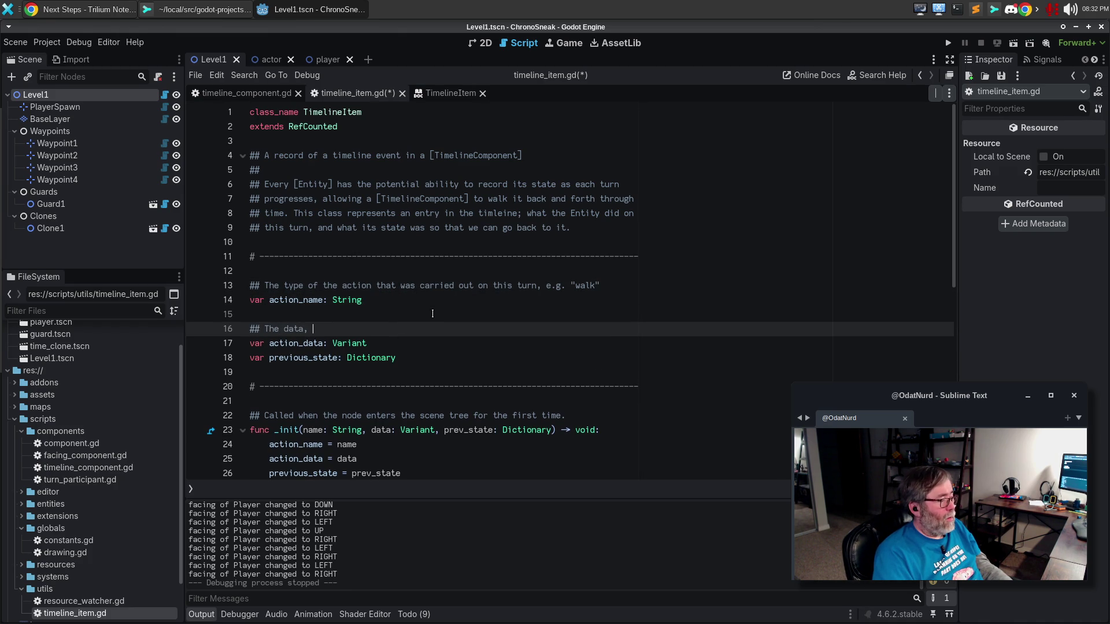
pyautogui.write('whic')
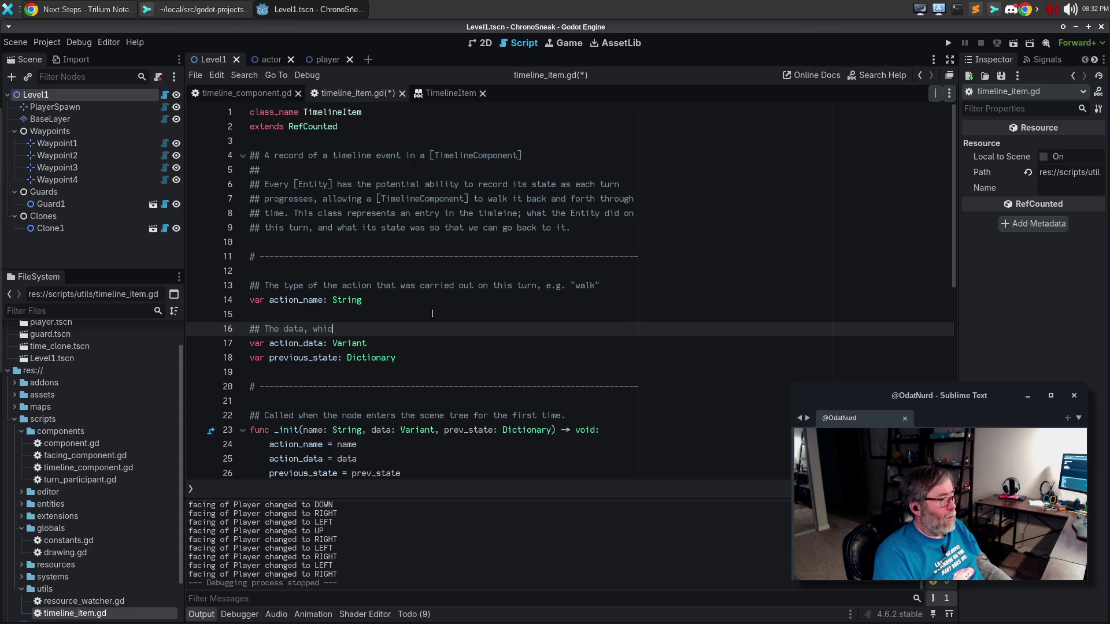
# Step: Extend the action_name comment: 'This describes the action and [member action_data] specifies the parameters of the action itself.'
pyautogui.press('Up')
pyautogui.press('Up')
pyautogui.press('Up')
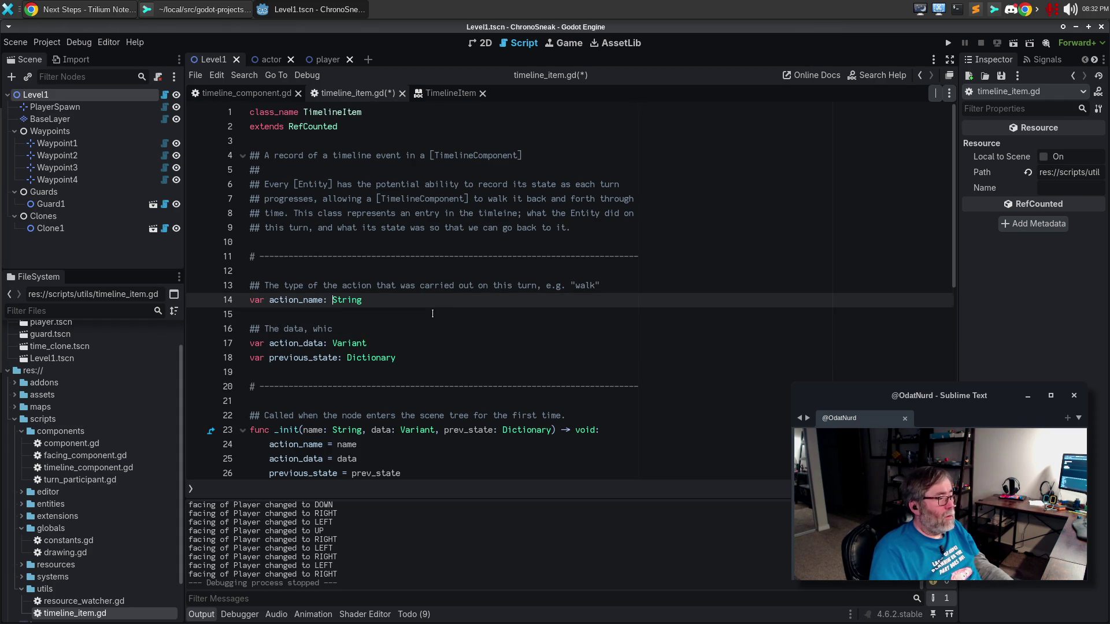
pyautogui.press('End')
pyautogui.write('. This')
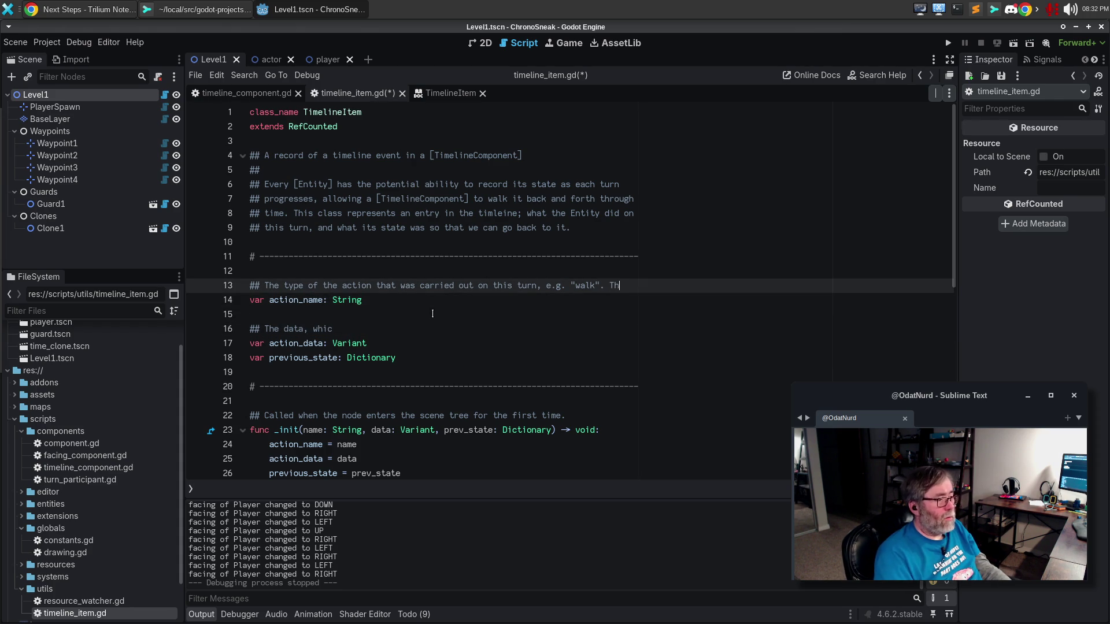
pyautogui.press('Return')
pyautogui.write('descri')
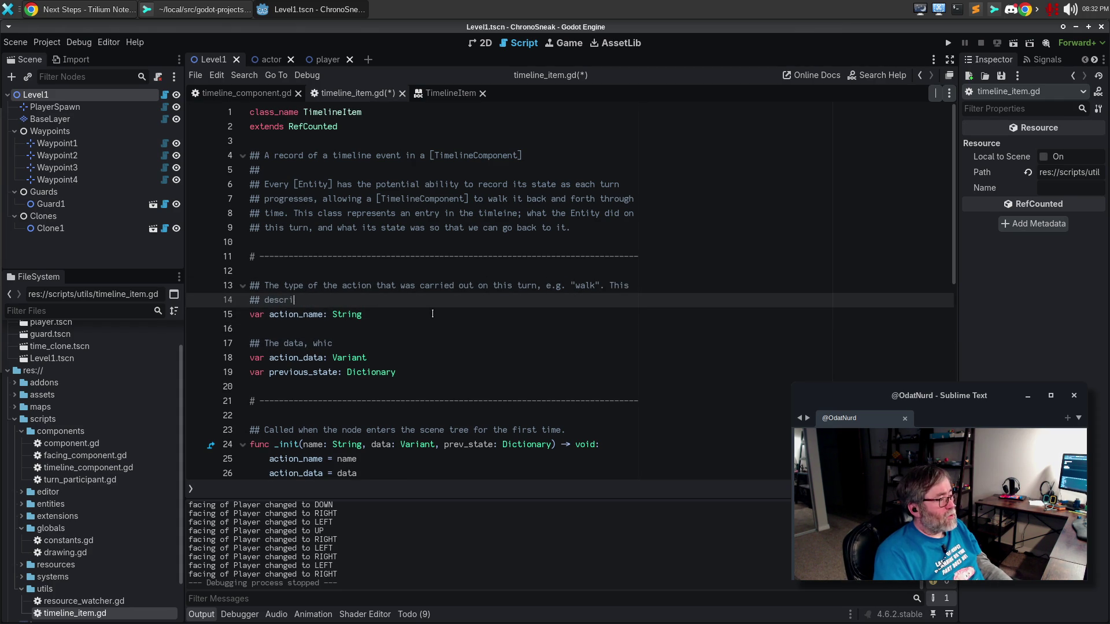
pyautogui.write('bes the action')
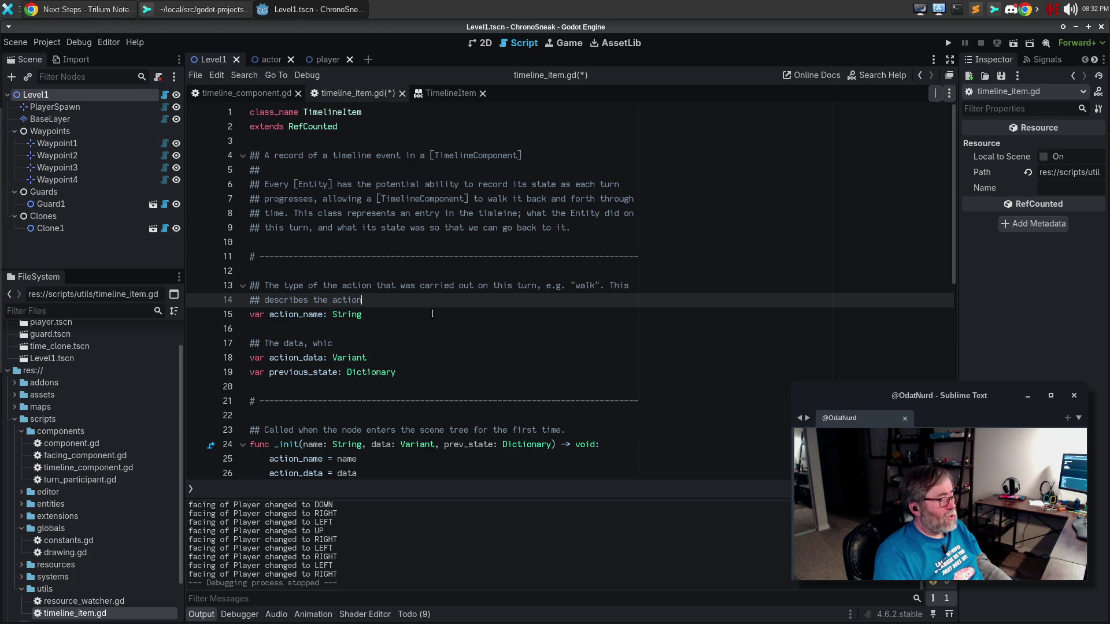
pyautogui.write(' and')
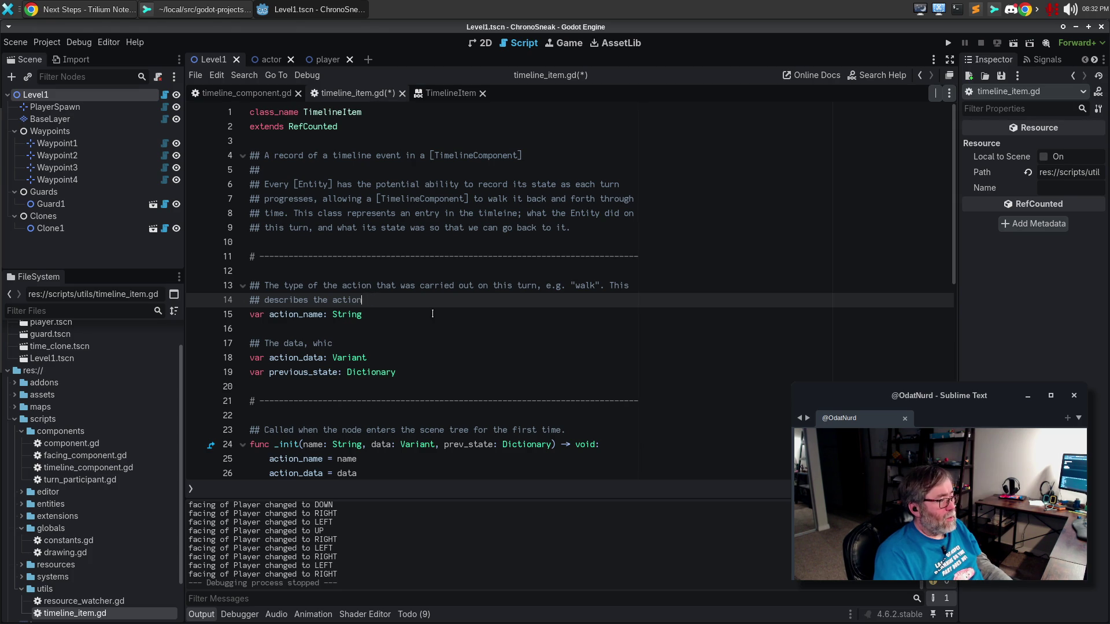
pyautogui.write(' [memb')
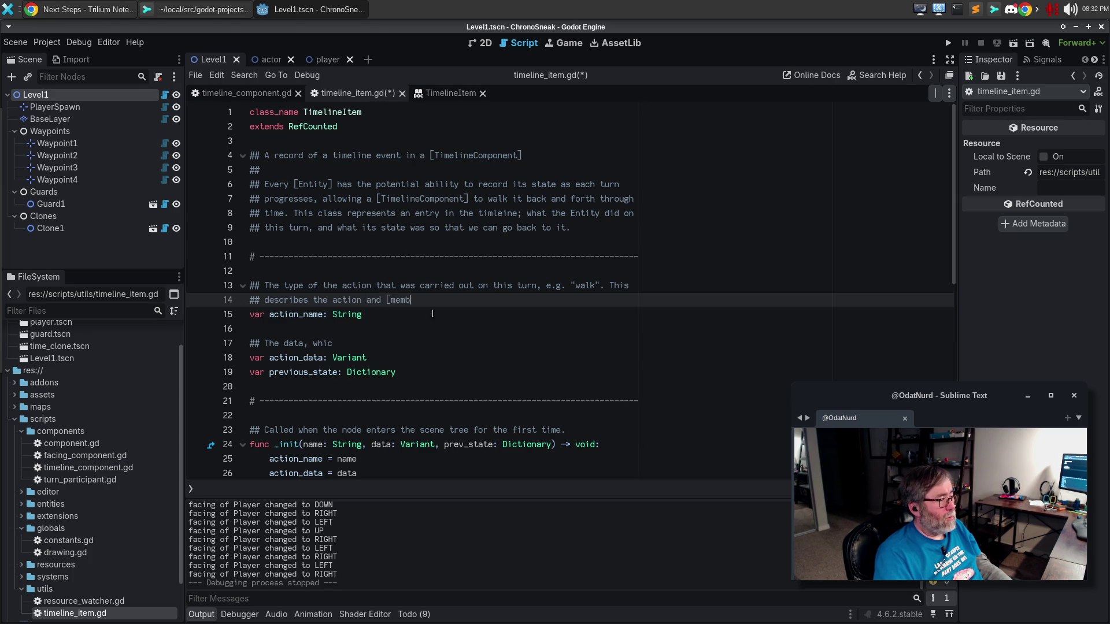
pyautogui.write('er action_data] specifies ')
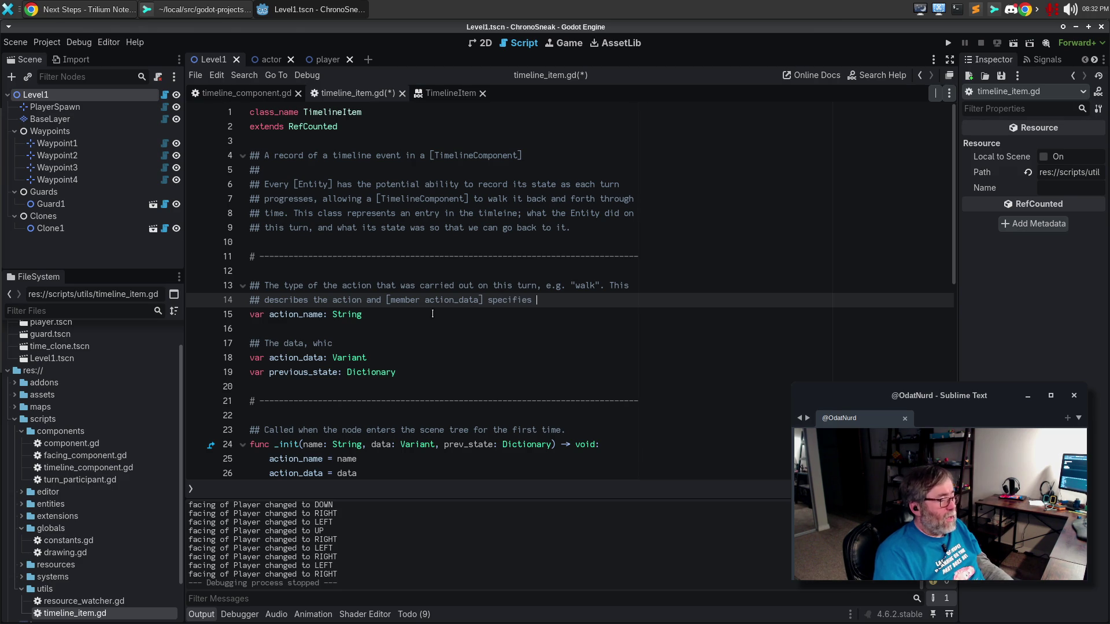
pyautogui.write('the paramters o')
pyautogui.press('BackSpace')
pyautogui.press('BackSpace')
pyautogui.press('BackSpace')
pyautogui.write('etersd of')
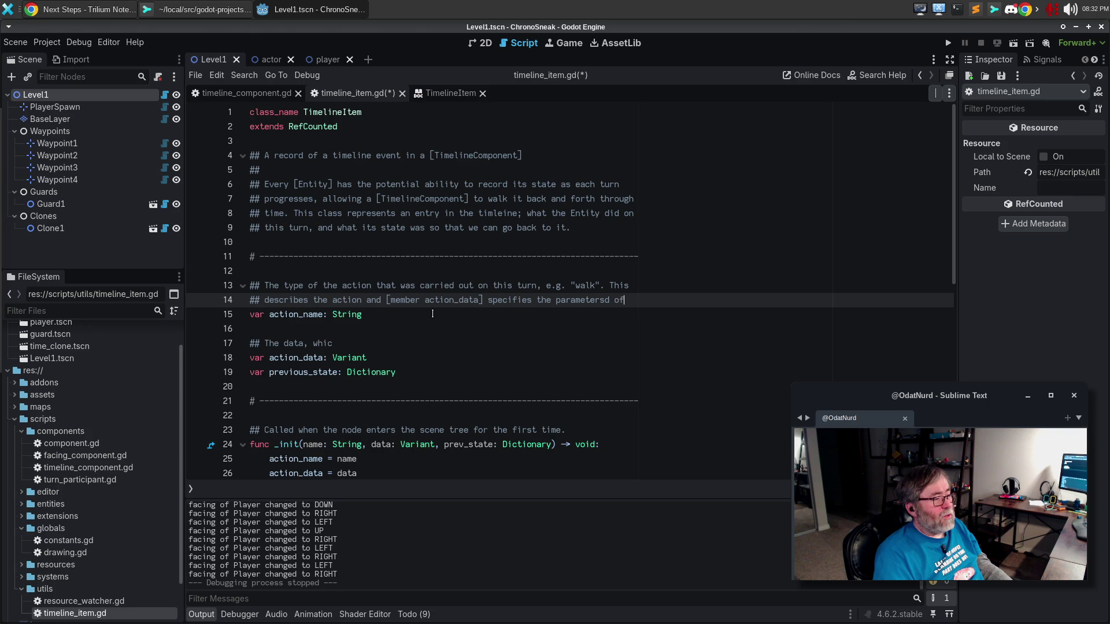
pyautogui.press('BackSpace')
pyautogui.press('BackSpace')
pyautogui.press('BackSpace')
pyautogui.write('of')
pyautogui.press('Return')
pyautogui.write('the a')
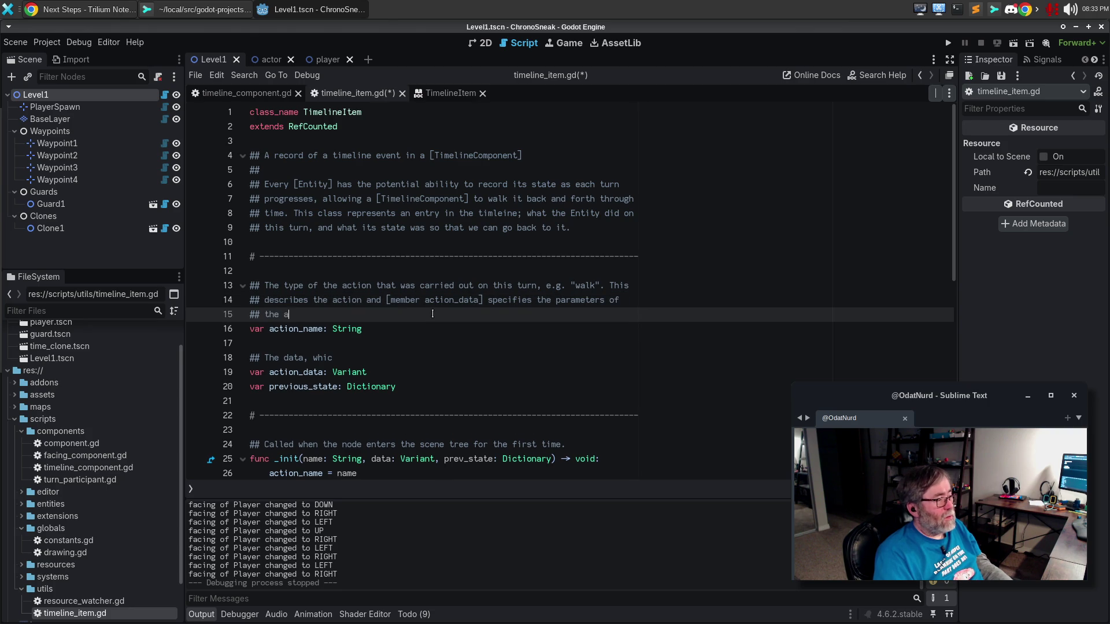
pyautogui.write('ction')
pyautogui.hotkey('alt', 'q')
pyautogui.write('itself.')
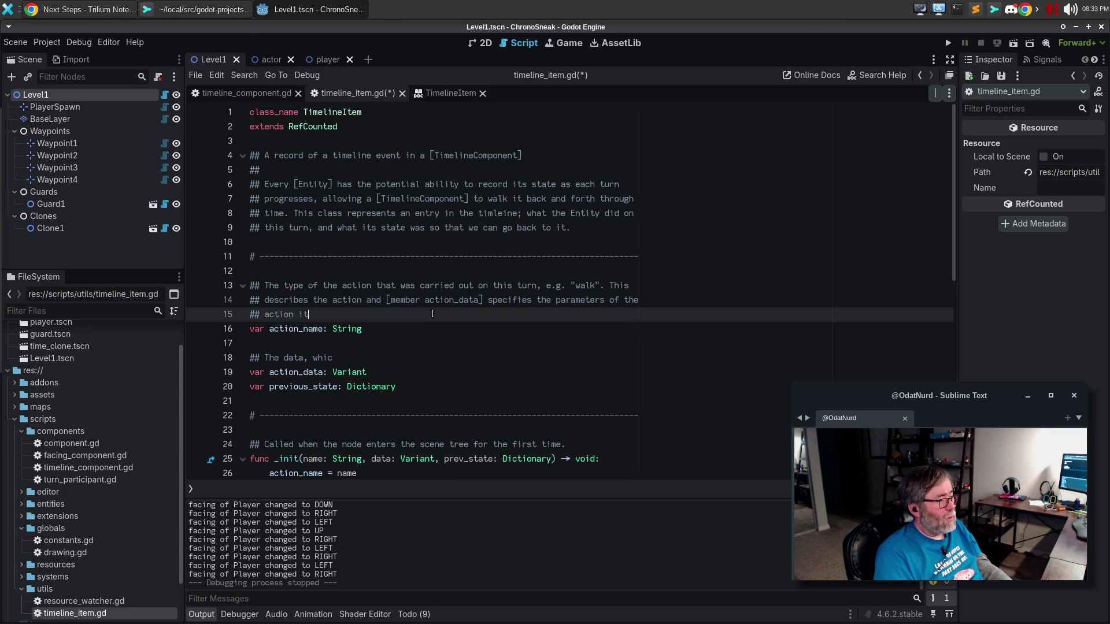
# Step: Return to the action_data comment and delete its unfinished word after 'The data'
pyautogui.press('Down')
pyautogui.press('End')
pyautogui.press('Down')
pyautogui.press('Down')
pyautogui.press('BackSpace')
pyautogui.press('BackSpace')
pyautogui.press('BackSpace')
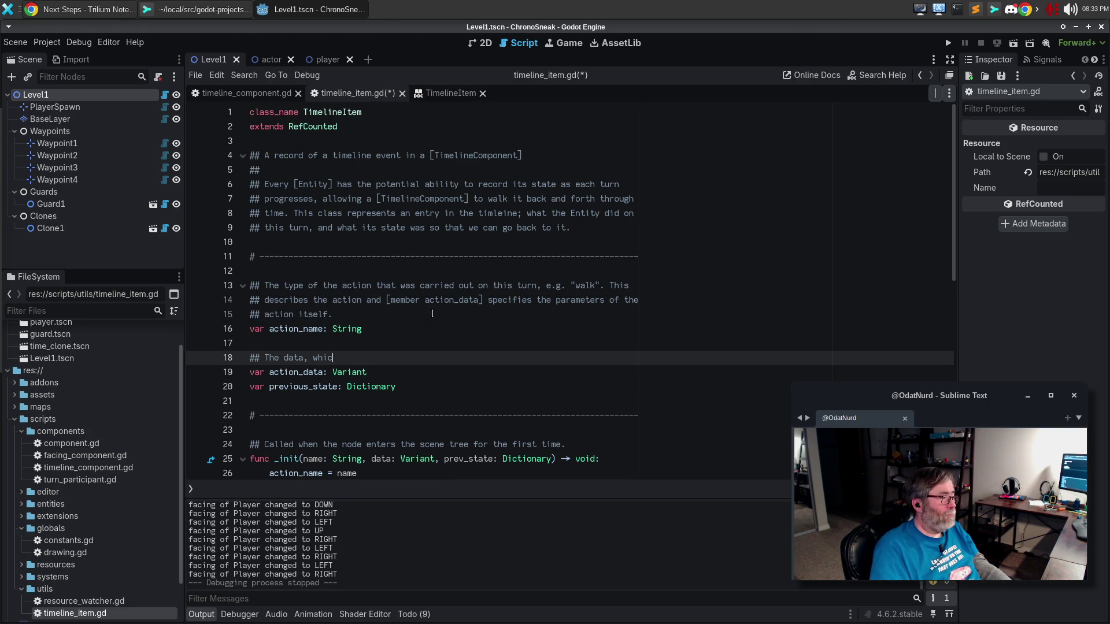
# Step: Write the action_data doc comment: how [member action_name] was carried out for this item's turn
pyautogui.write('that')
pyautogui.press('BackSpace')
pyautogui.press('BackSpace')
pyautogui.press('BackSpace')
pyautogui.write('that ')
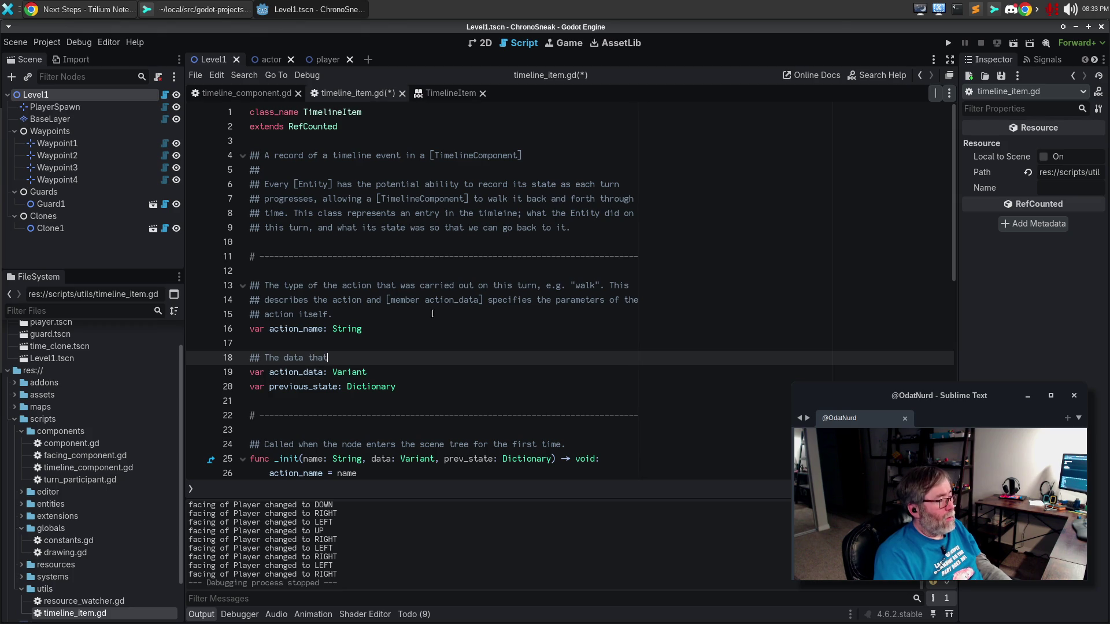
pyautogui.write('indicates how ')
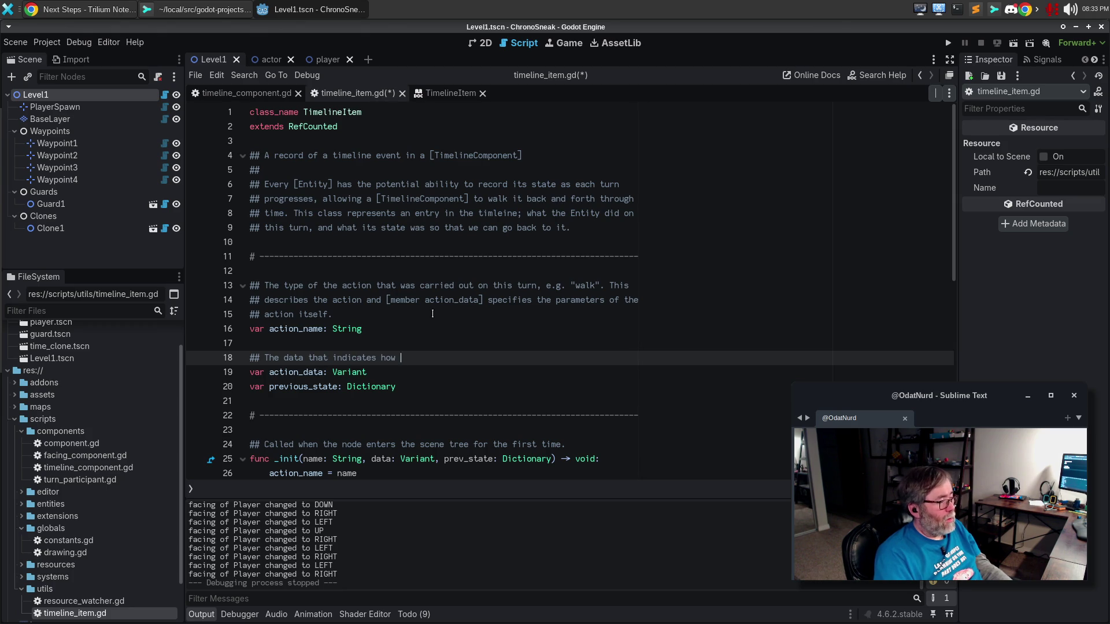
pyautogui.write('the [member.a')
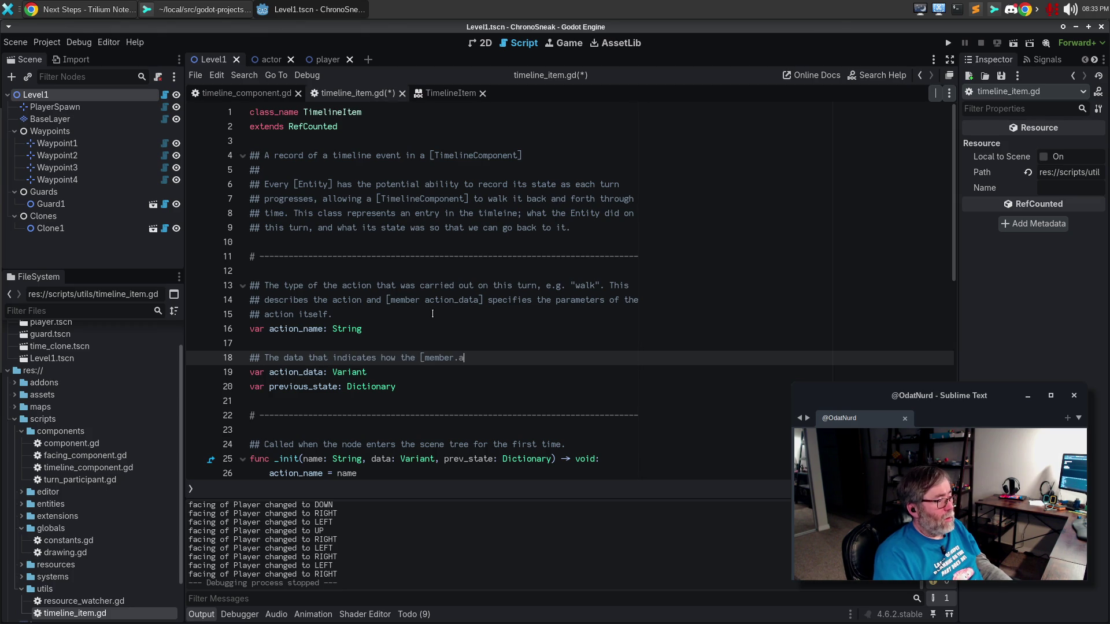
pyautogui.press('BackSpace')
pyautogui.press('BackSpace')
pyautogui.write(' action_name')
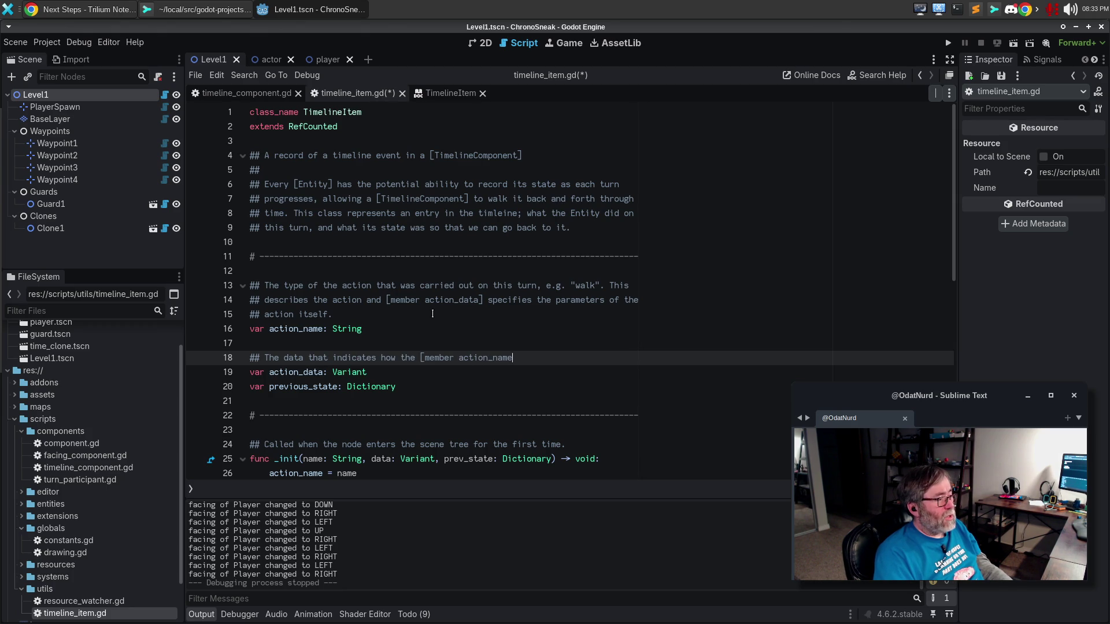
pyautogui.write('] should be')
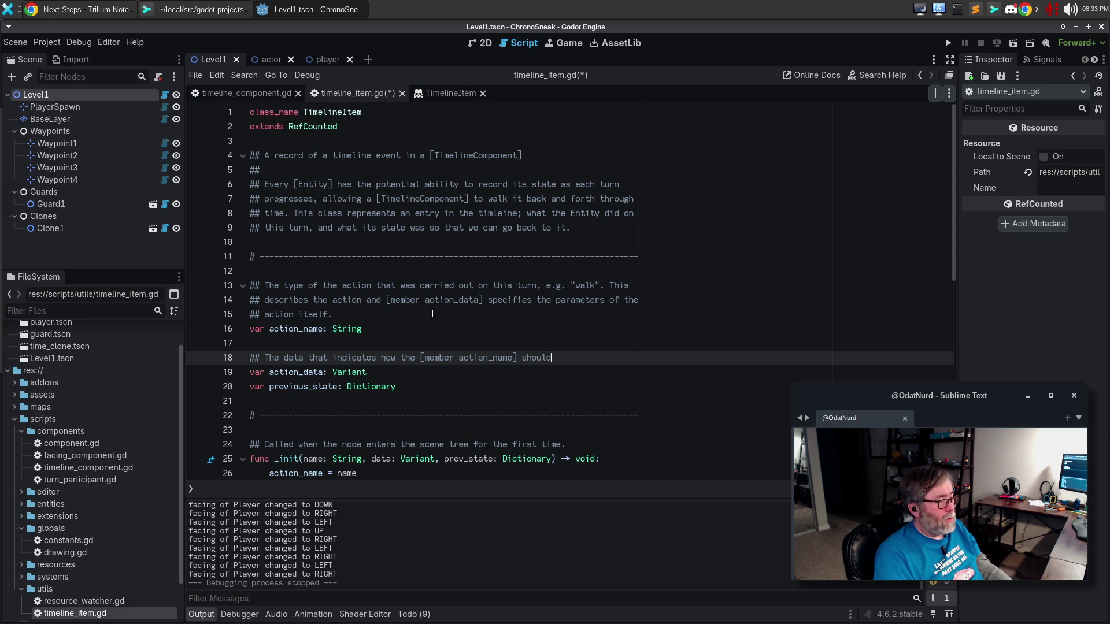
pyautogui.hotkey('ctrl', 'BackSpace')
pyautogui.hotkey('ctrl', 'BackSpace')
pyautogui.write('was var')
pyautogui.hotkey('ctrl', 'BackSpace')
pyautogui.write('carried out for ')
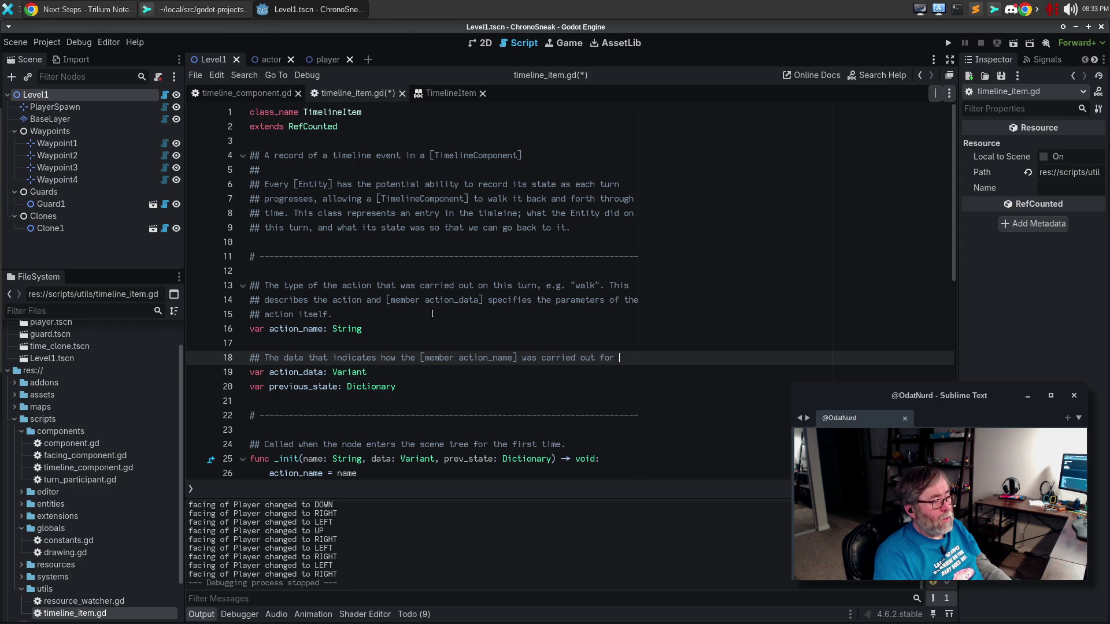
pyautogui.write('the')
pyautogui.press('Return')
pyautogui.write('turn re')
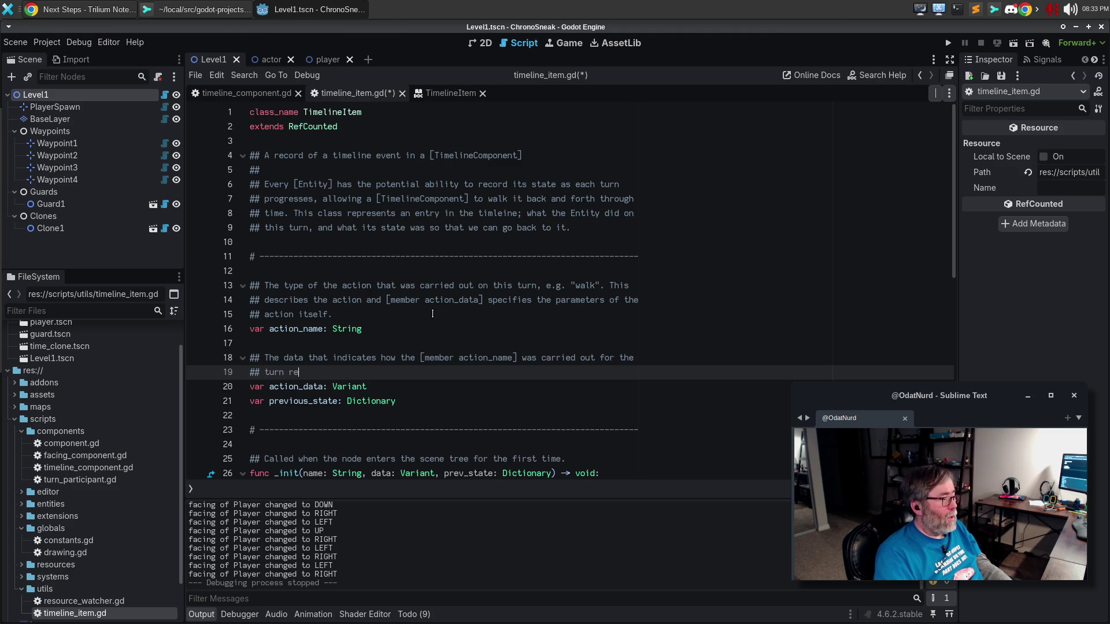
pyautogui.write('presenting this ')
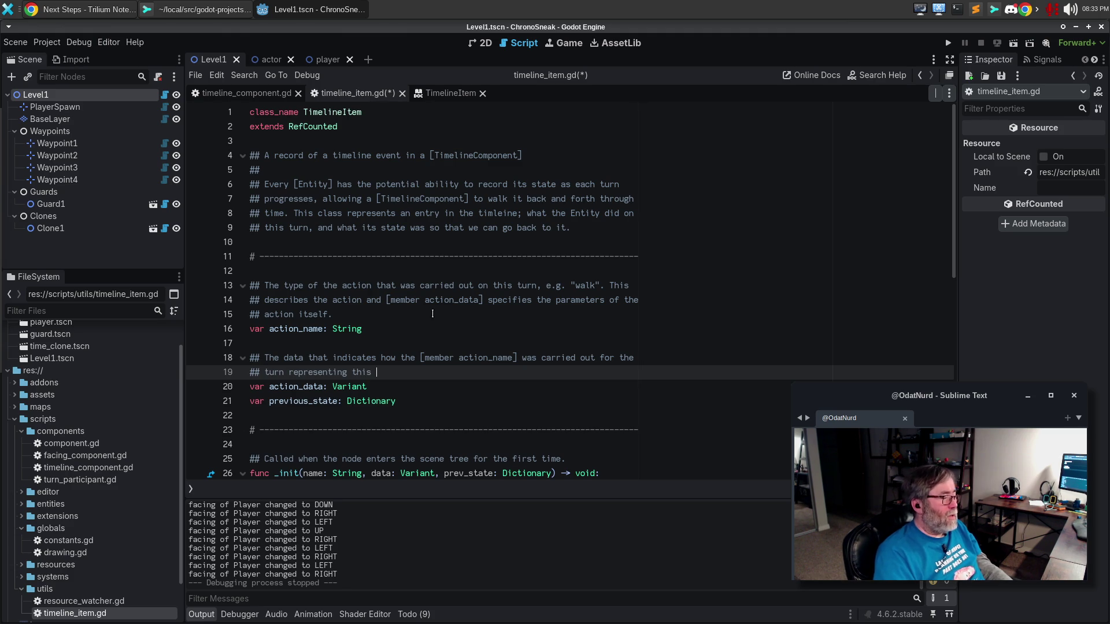
pyautogui.write('entry in the timeli')
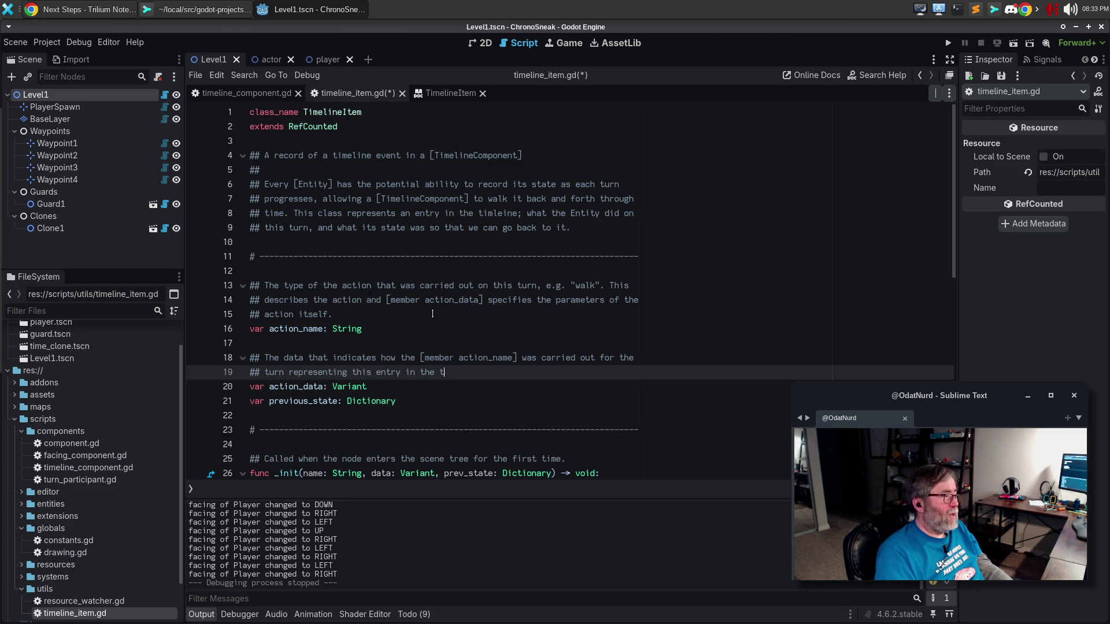
pyautogui.hotkey('ctrl', 'BackSpace')
pyautogui.hotkey('ctrl', 'BackSpace')
pyautogui.hotkey('ctrl', 'BackSpace')
pyautogui.write('item in the timeline.')
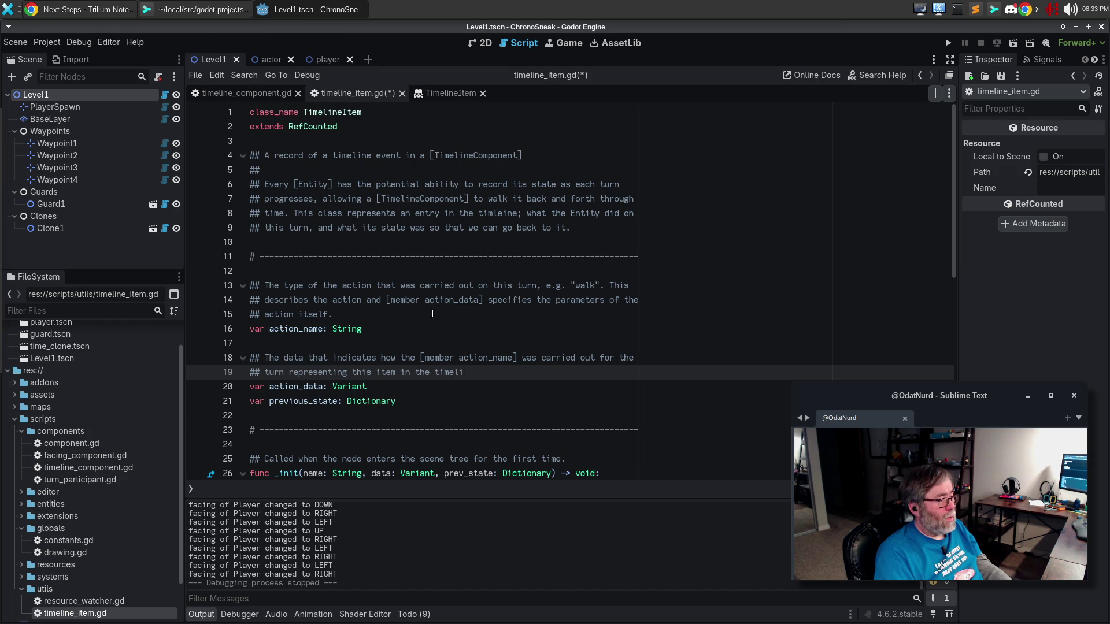
# Step: Start a new comment line above the previous_state declaration
pyautogui.press('Down')
pyautogui.press('Return')
pyautogui.press('Return')
pyautogui.write('#')
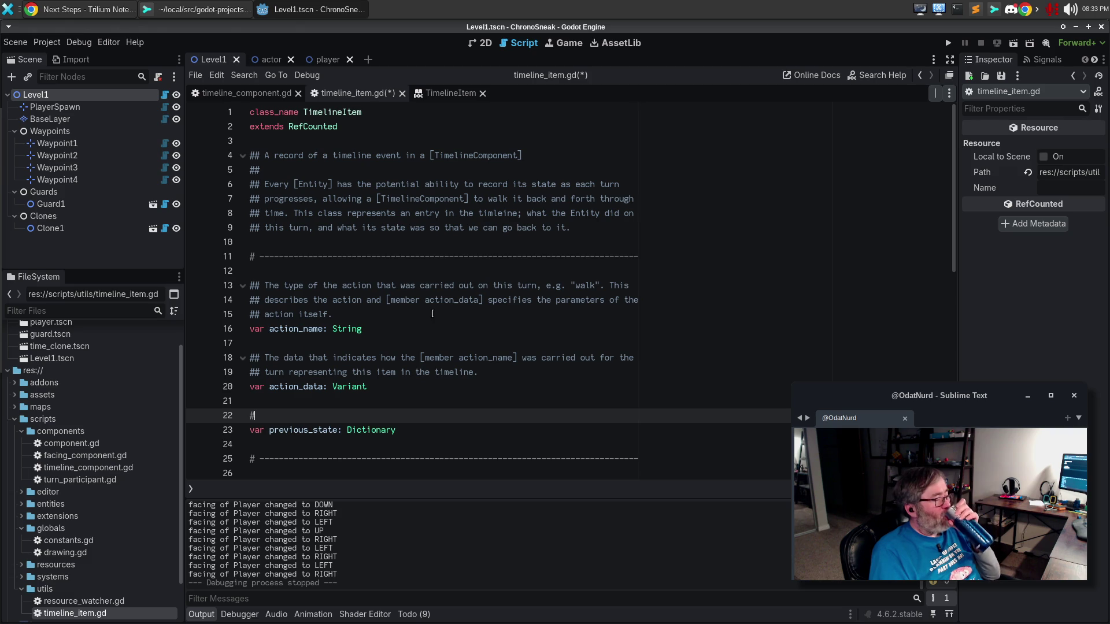
# Step: Make line 22 an empty ## doc comment above previous_state: Dictionary
pyautogui.write('#')
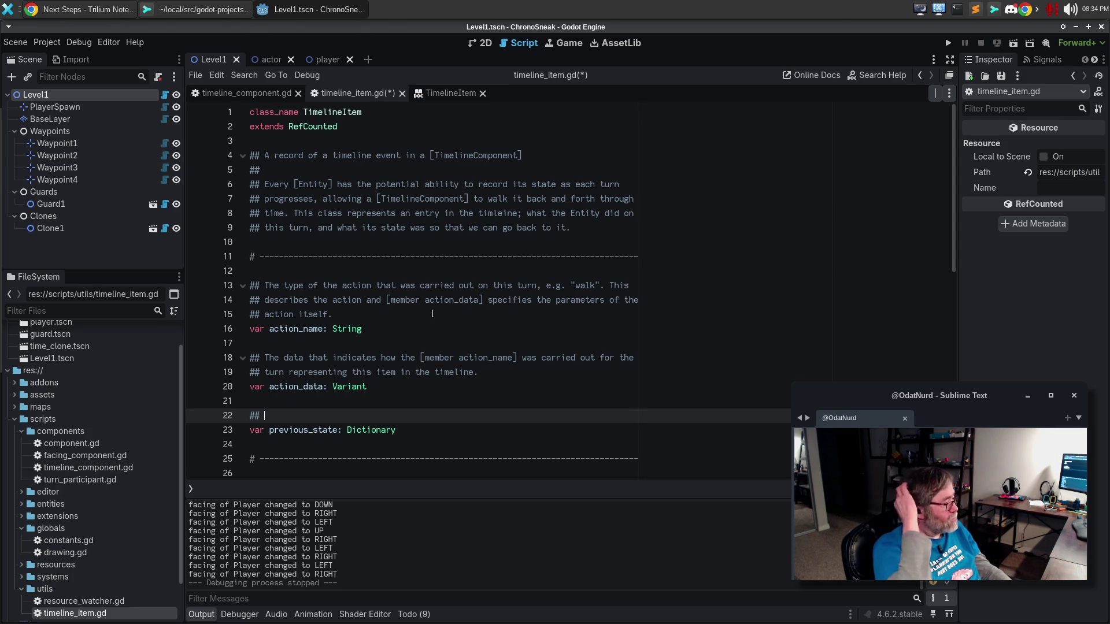
# Step: Begin the previous_state comment: 'A dictionary of arbitrary properties that indicate to the target of a'
pyautogui.write('A dictionary')
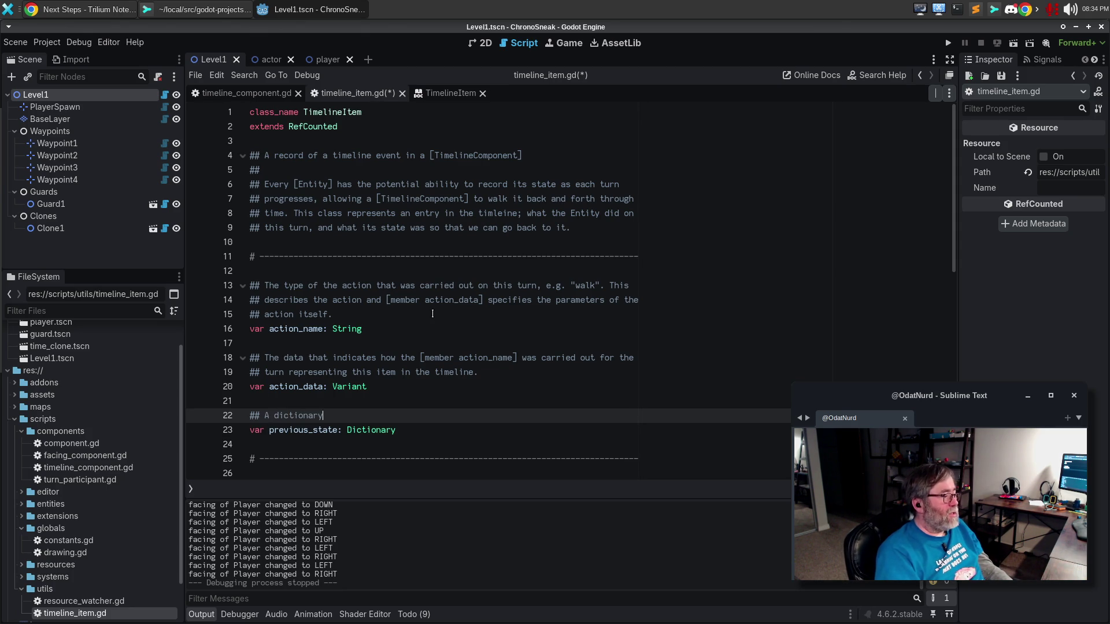
pyautogui.write(' of arb')
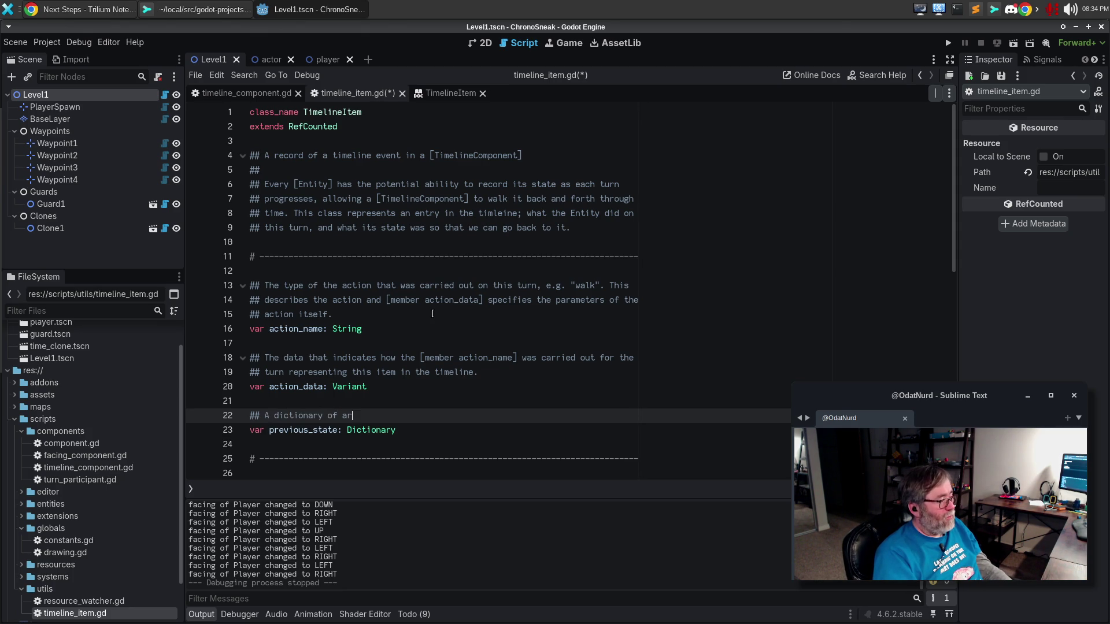
pyautogui.write('itrary ')
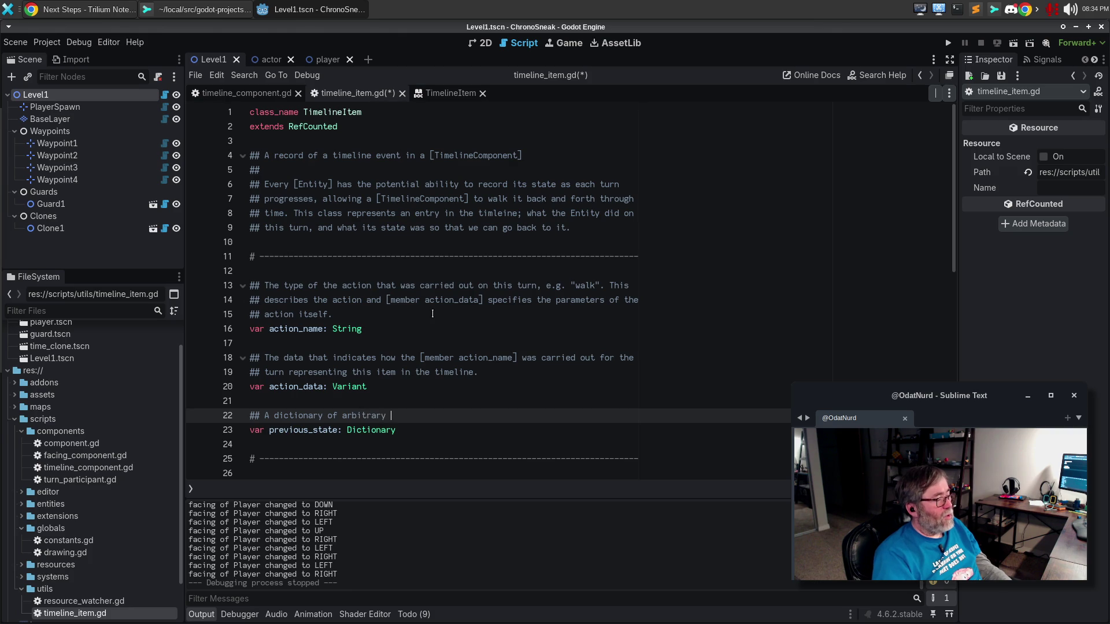
pyautogui.write('properties that')
pyautogui.write(' indic')
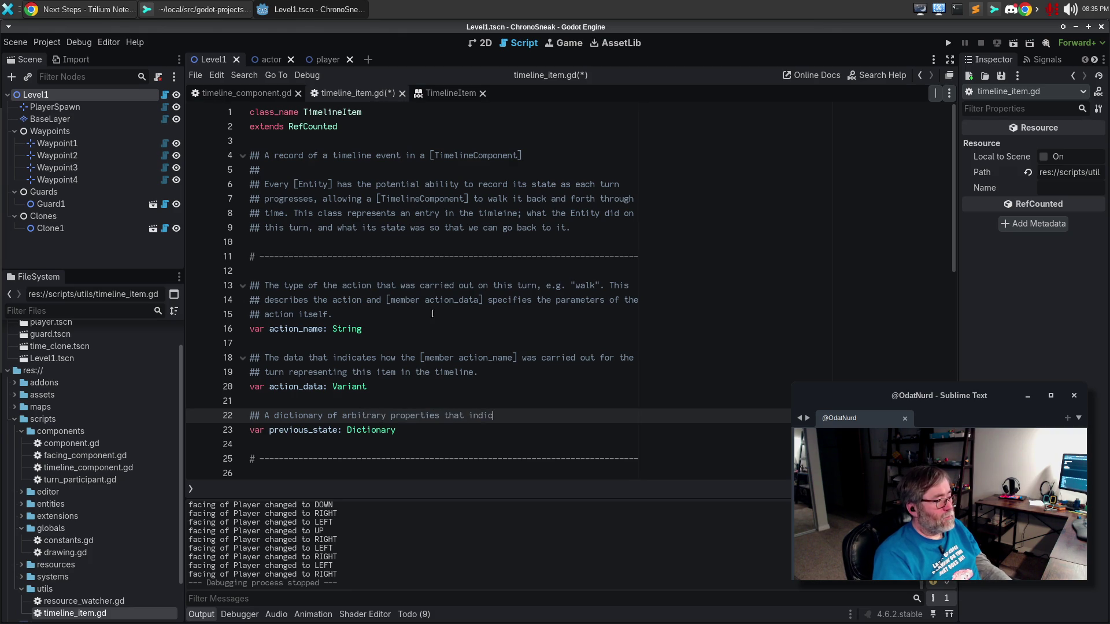
pyautogui.press('BackSpace')
pyautogui.press('BackSpace')
pyautogui.press('BackSpace')
pyautogui.write('dicate to ')
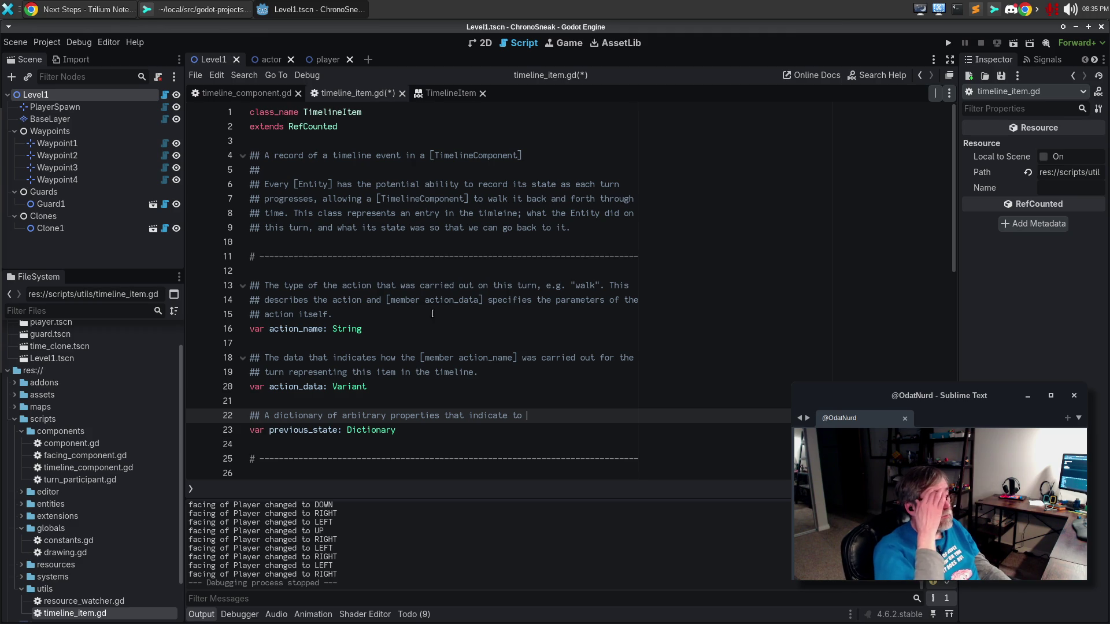
pyautogui.write('the target of a')
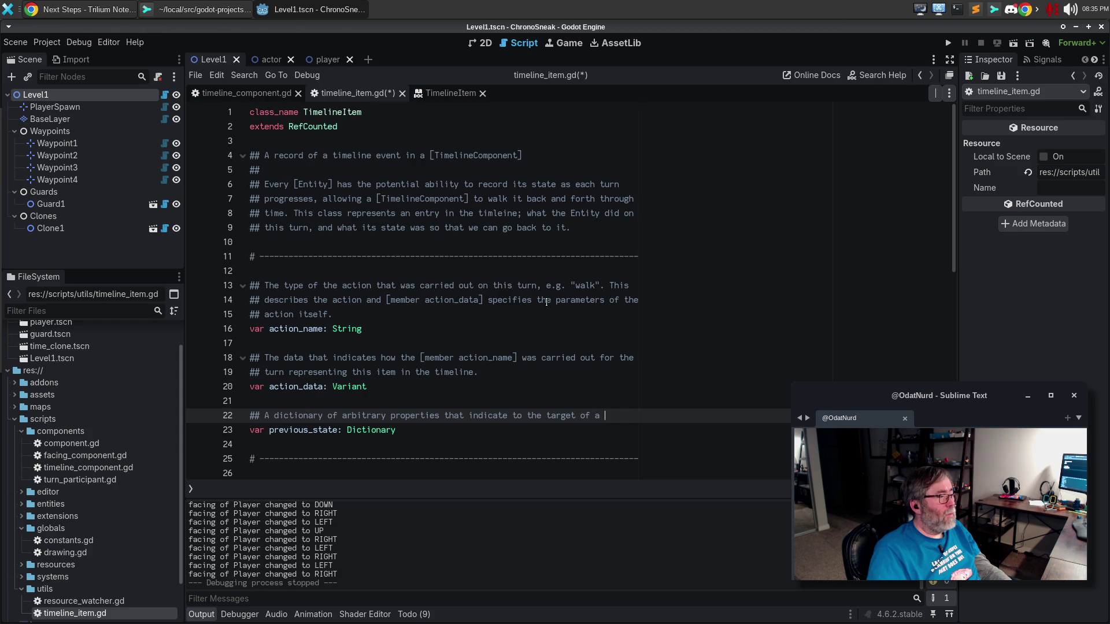
# Step: Append "'s list of events." to the class summary, save, and view the TimelineItem help page
pyautogui.click(548, 156)
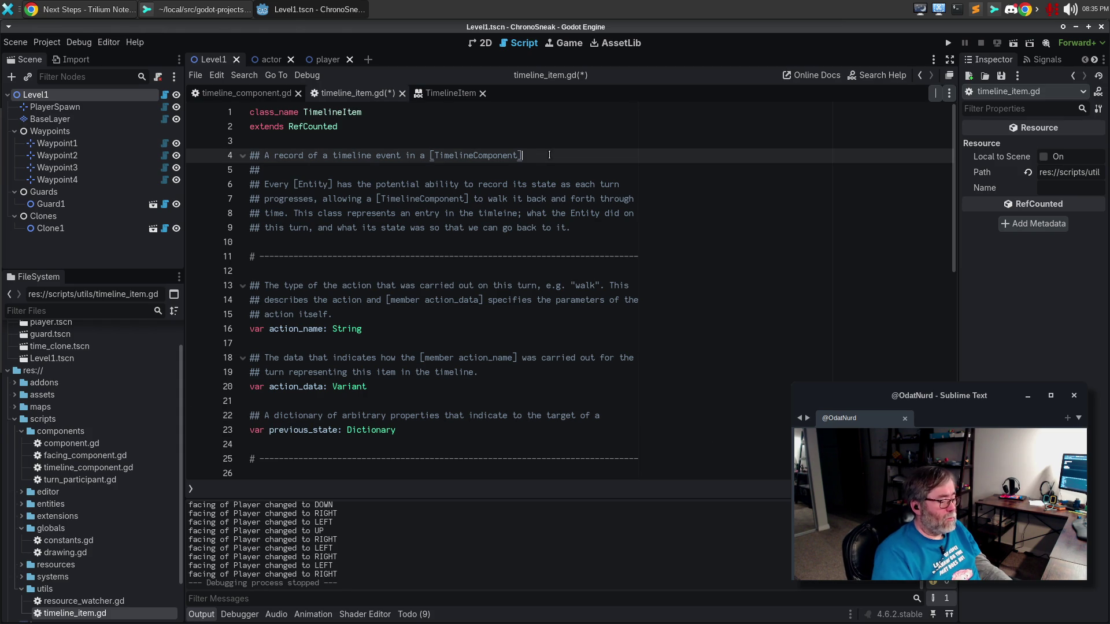
pyautogui.write("'s list of ")
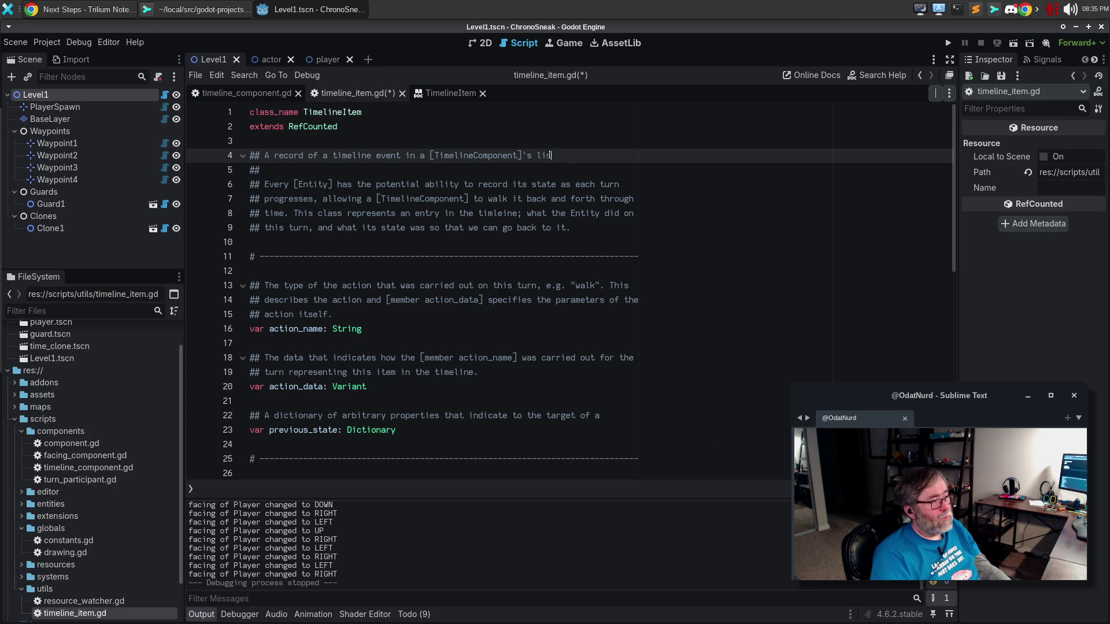
pyautogui.write('events.')
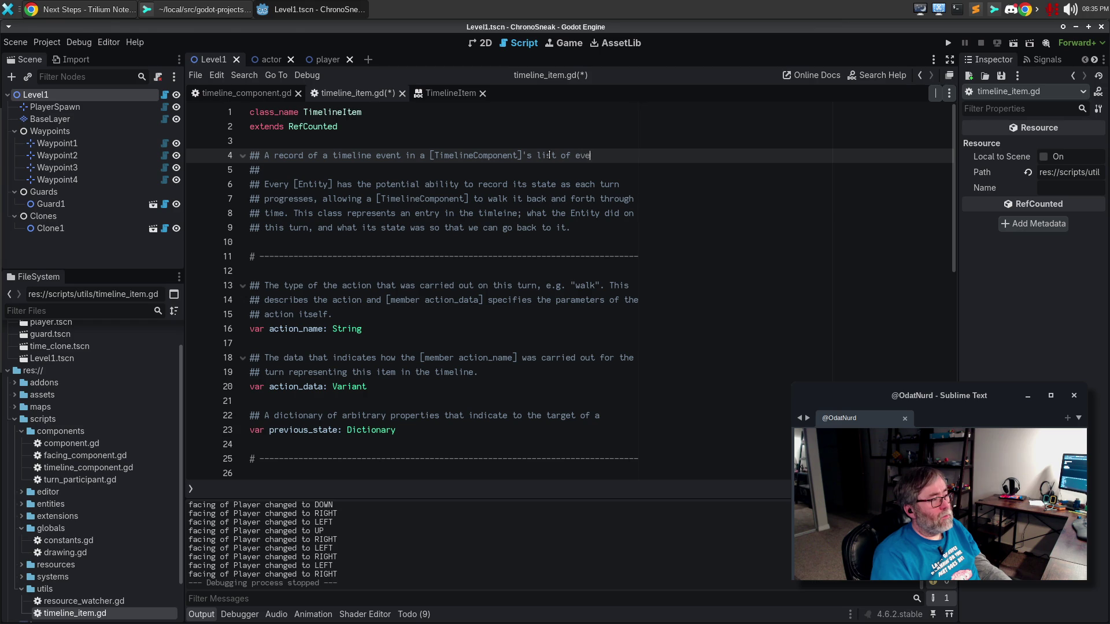
pyautogui.hotkey('ctrl', 's')
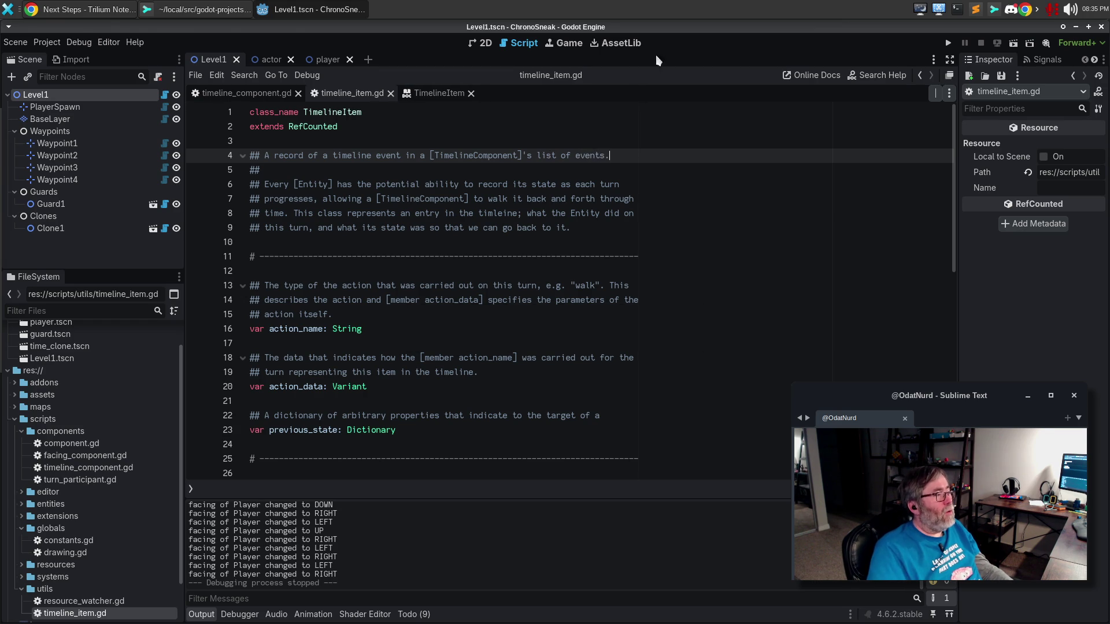
pyautogui.click(429, 98)
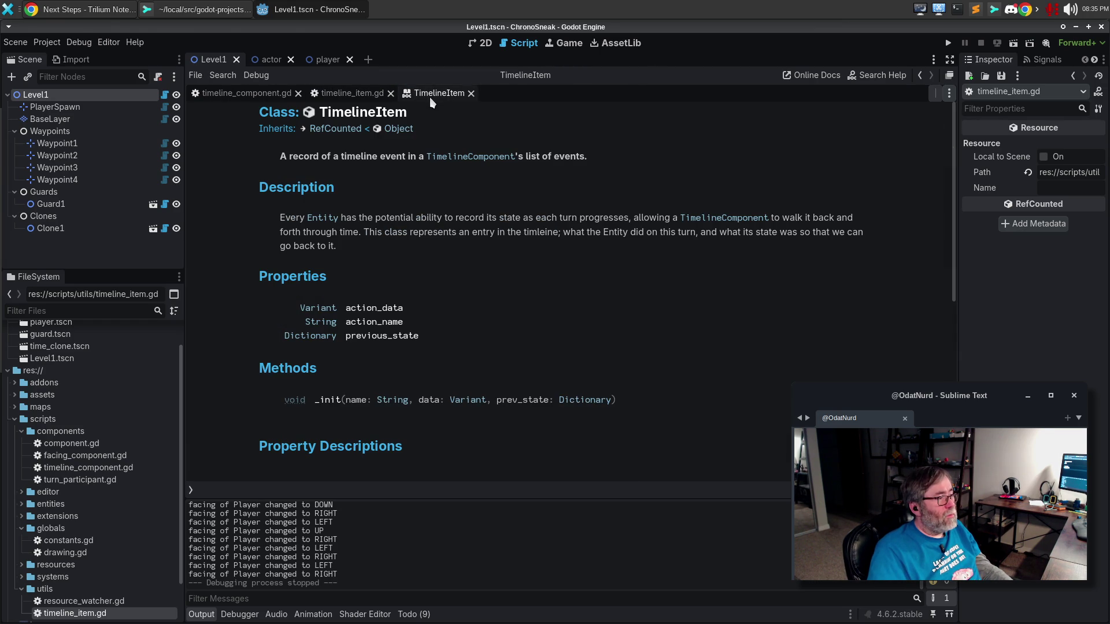
# Step: Remove the "'s list of events" addition, restoring the short class summary on line 4
pyautogui.click(347, 93)
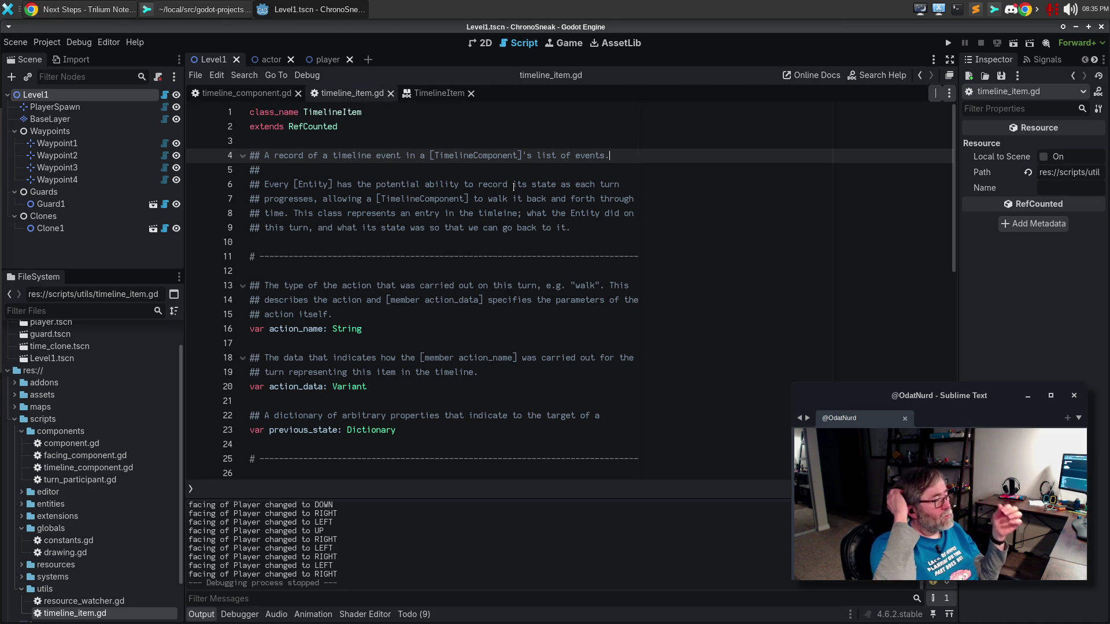
pyautogui.press('BackSpace')
pyautogui.press('BackSpace')
pyautogui.press('BackSpace')
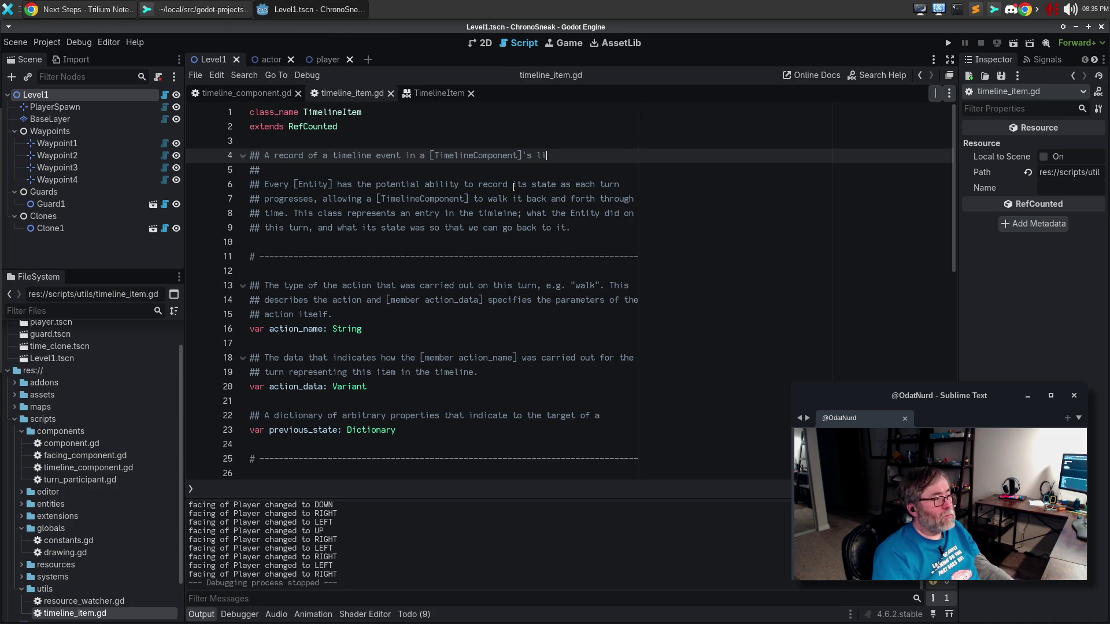
pyautogui.write('even')
pyautogui.press('BackSpace')
pyautogui.press('BackSpace')
pyautogui.press('BackSpace')
pyautogui.press('BackSpace')
pyautogui.press('Down')
pyautogui.press('Down')
pyautogui.press('Up')
# Step: Reword the description to open 'Any consumer of a TimelineComponent has the ability to record its state' and rewrap
pyautogui.press('Return')
pyautogui.write('##Any')
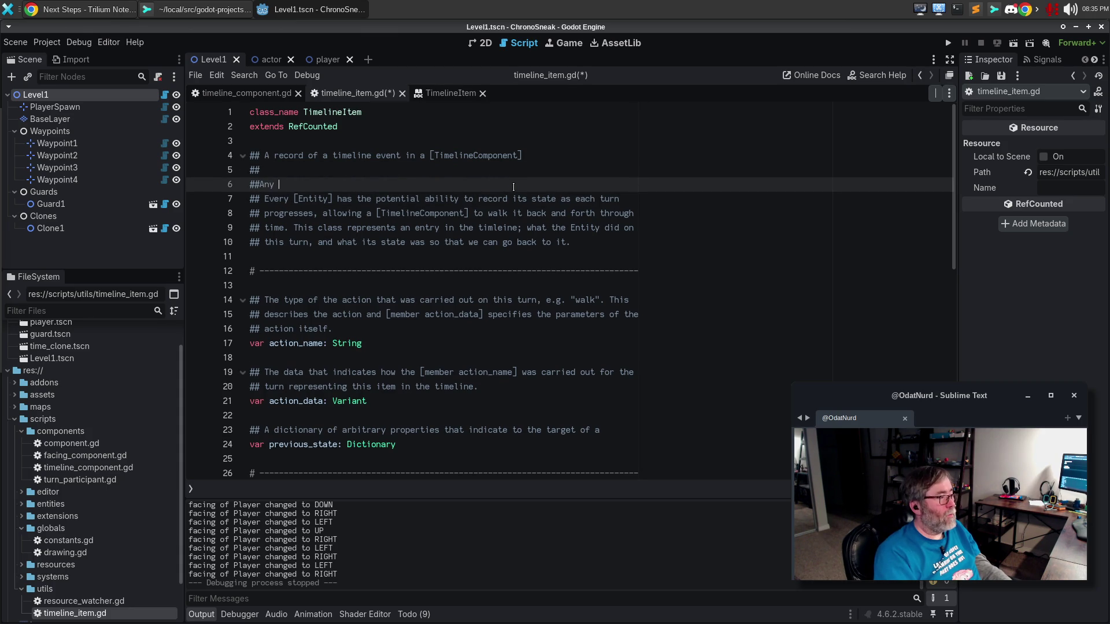
pyautogui.press('BackSpace')
pyautogui.press('BackSpace')
pyautogui.press('BackSpace')
pyautogui.write('Any con')
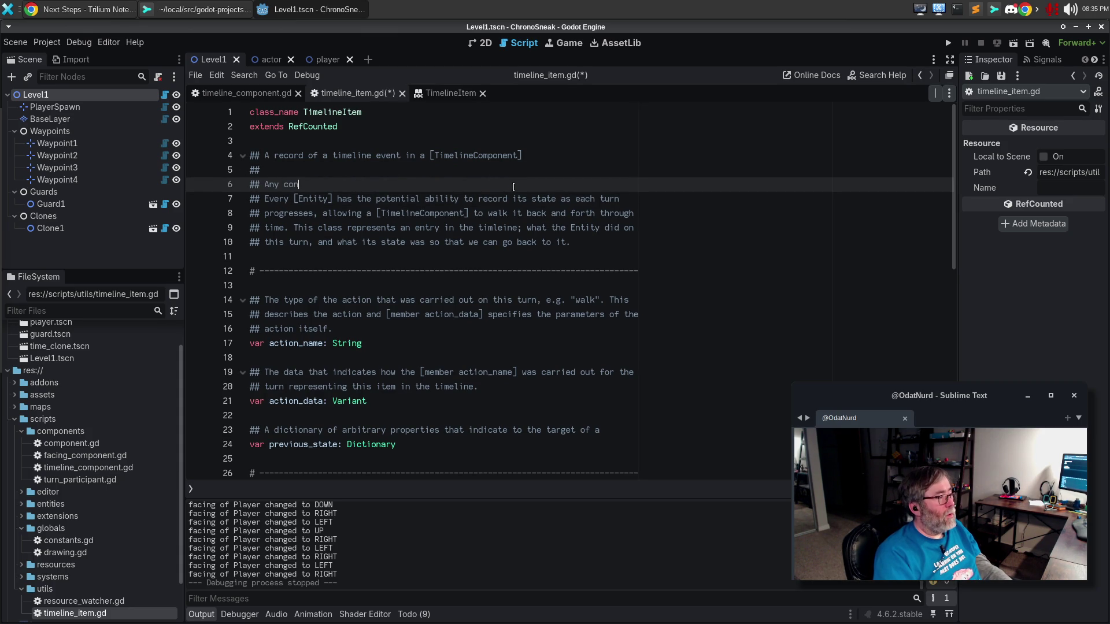
pyautogui.write('sumer of ')
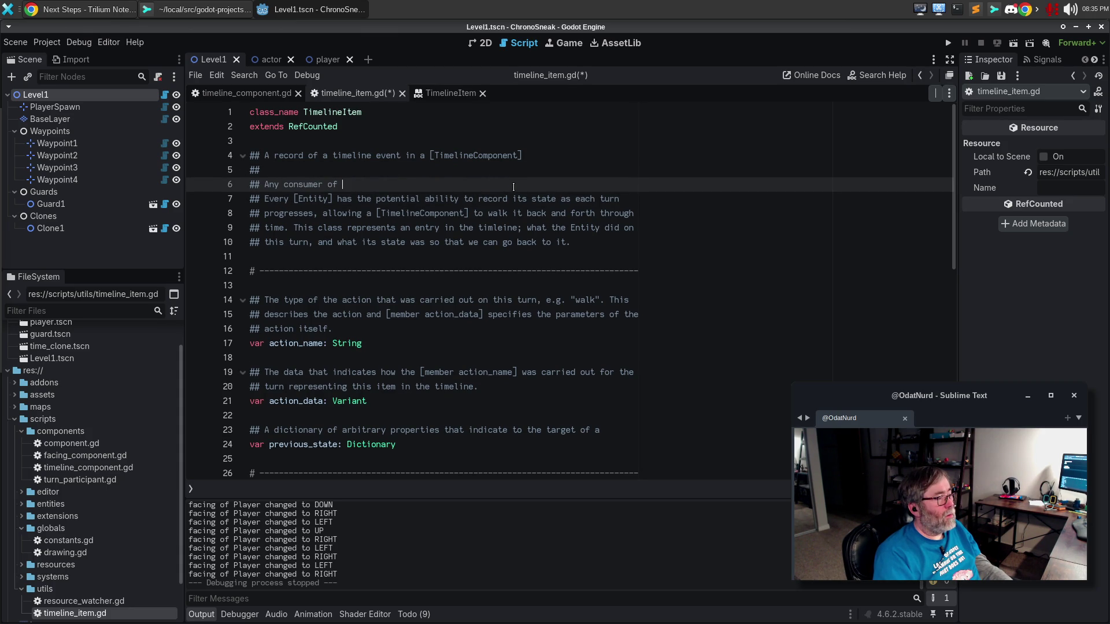
pyautogui.write('a TimelineCo')
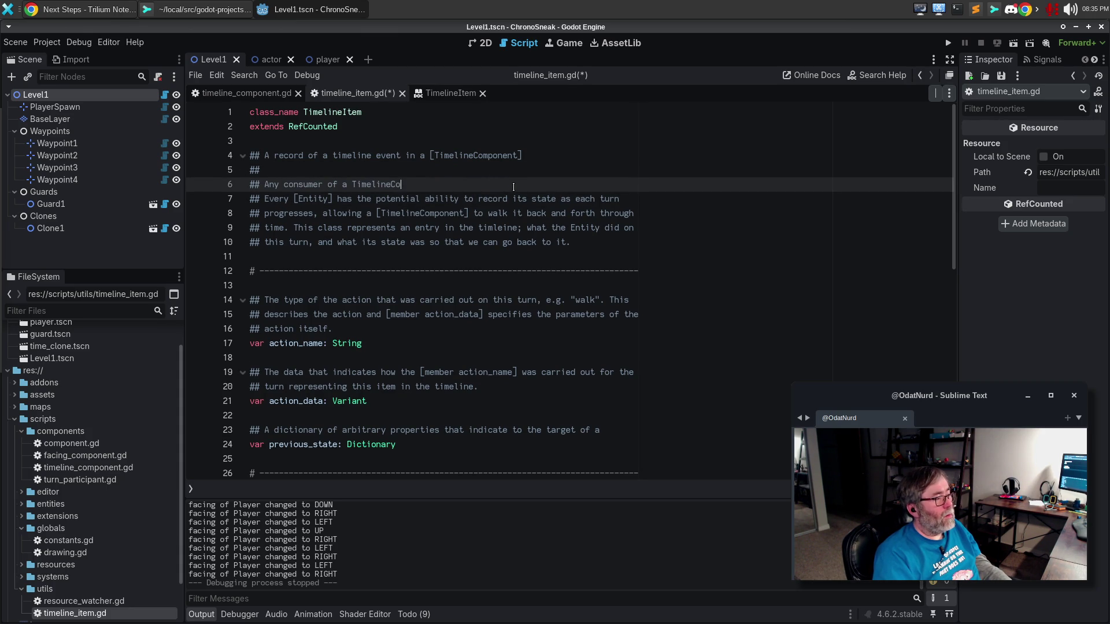
pyautogui.write('mponent has the')
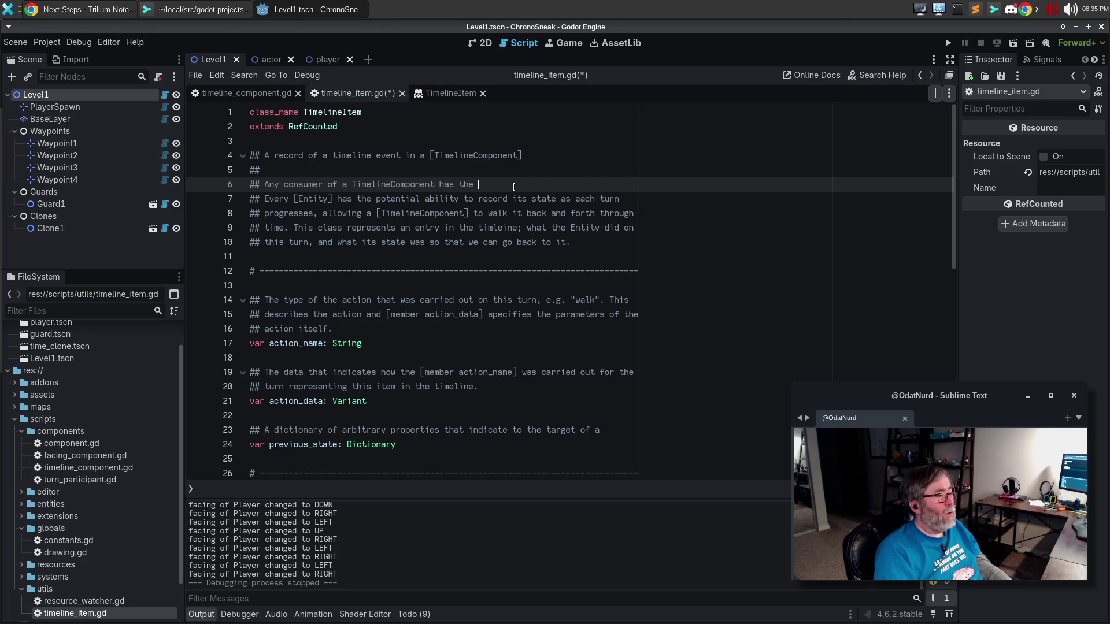
pyautogui.hotkey('shift', 'Down')
pyautogui.hotkey('ctrl', 'shift', 'Left')
pyautogui.hotkey('ctrl', 'shift', 'Left')
pyautogui.hotkey('ctrl', 'shift', 'Left')
pyautogui.hotkey('ctrl', 'shift', 'Left')
pyautogui.hotkey('ctrl', 'shift', 'Right')
pyautogui.hotkey('ctrl', 'shift', 'Right')
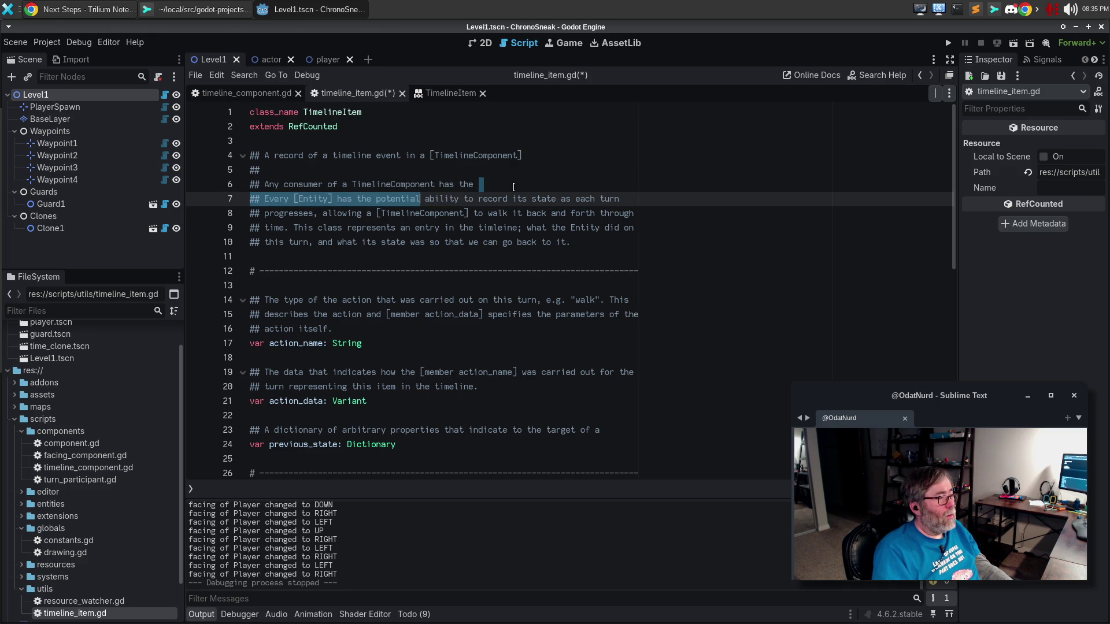
pyautogui.press('BackSpace')
pyautogui.press('BackSpace')
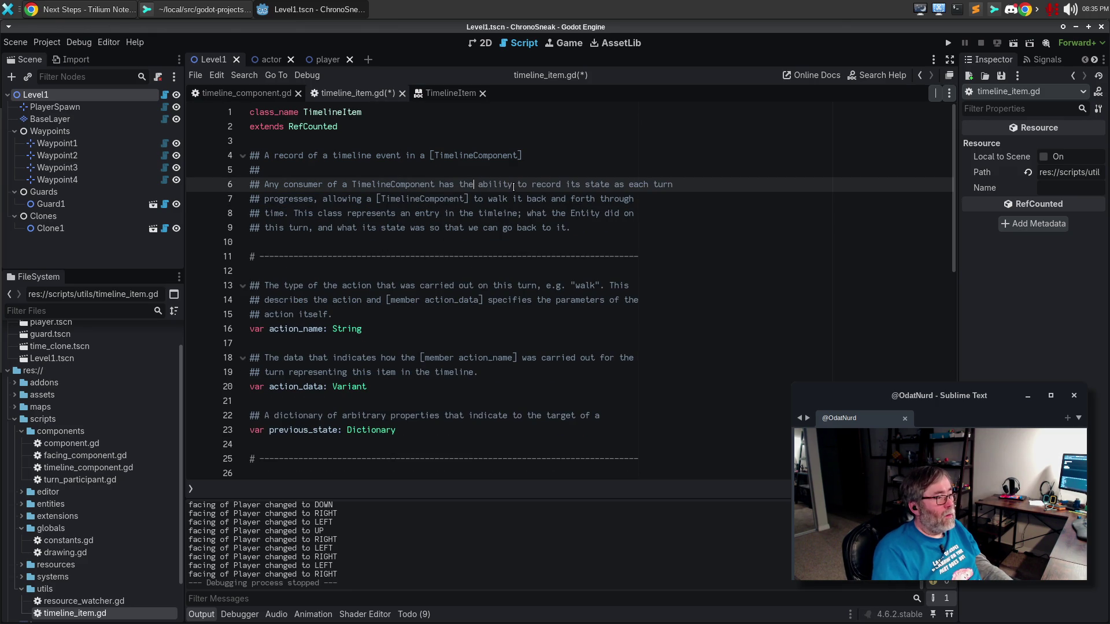
pyautogui.hotkey('alt', 'q')
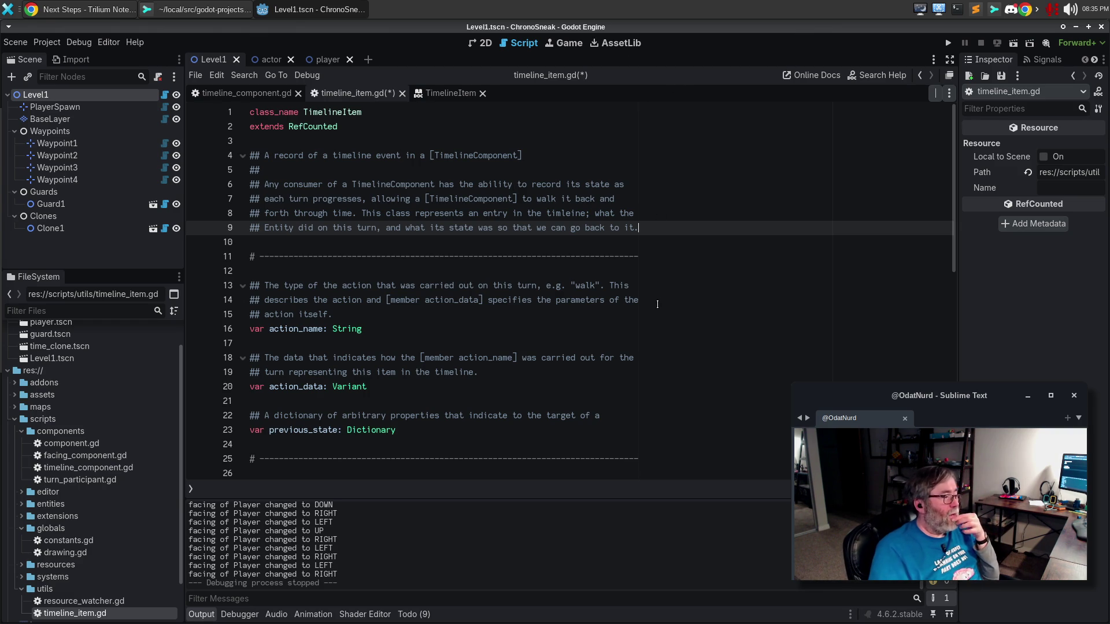
pyautogui.click(668, 291)
pyautogui.click(648, 366)
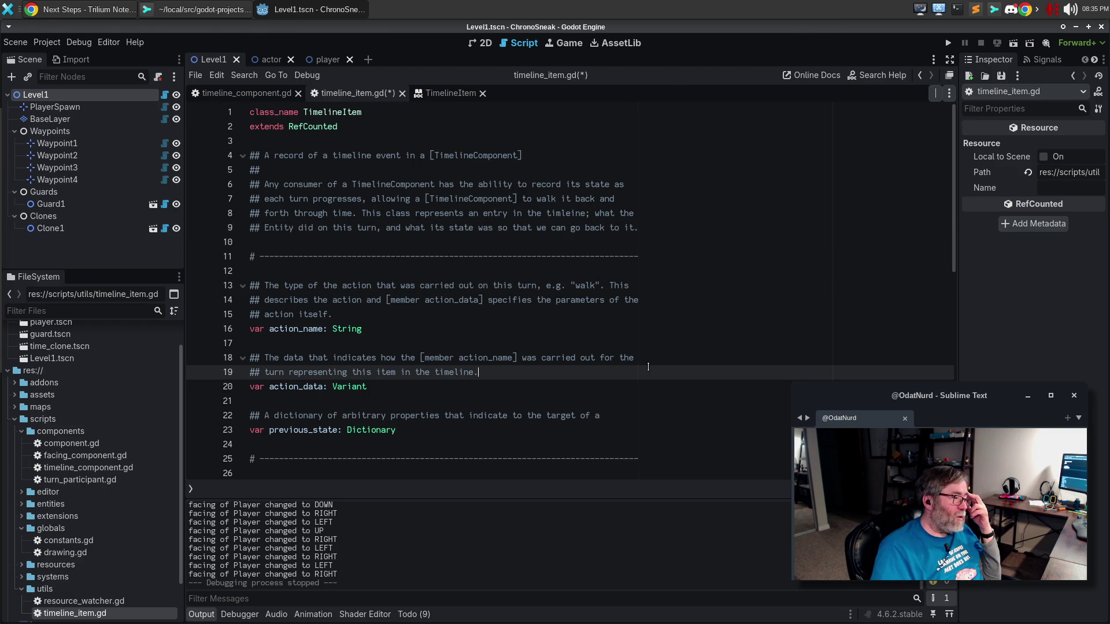
# Step: Add a new ## comment line below the previous_state comment on line 22
pyautogui.click(647, 414)
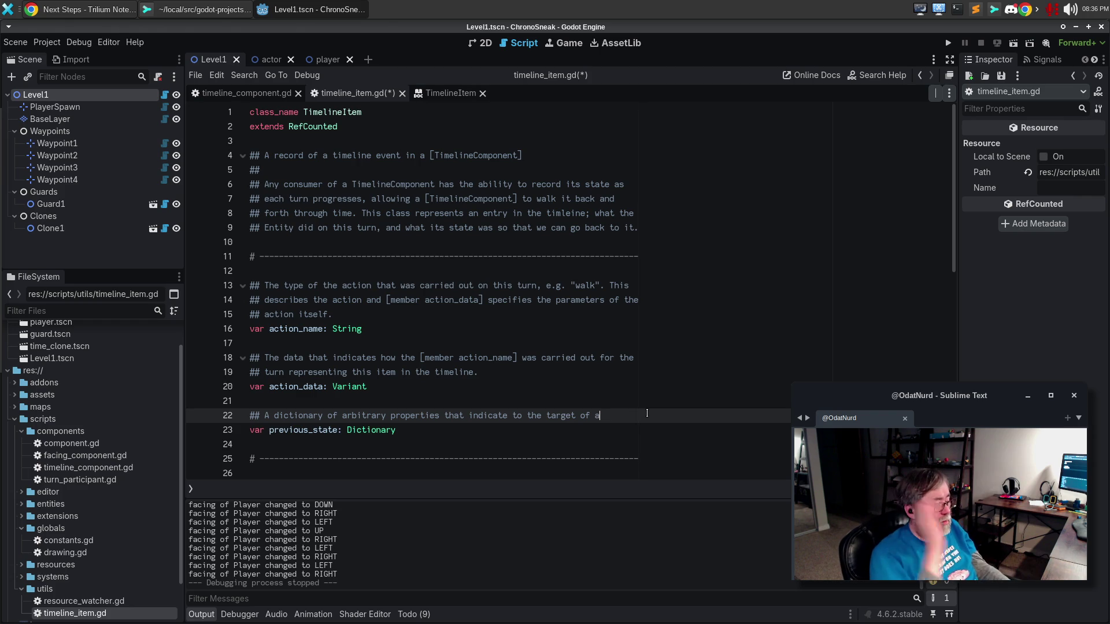
pyautogui.press('Return')
pyautogui.write('##')
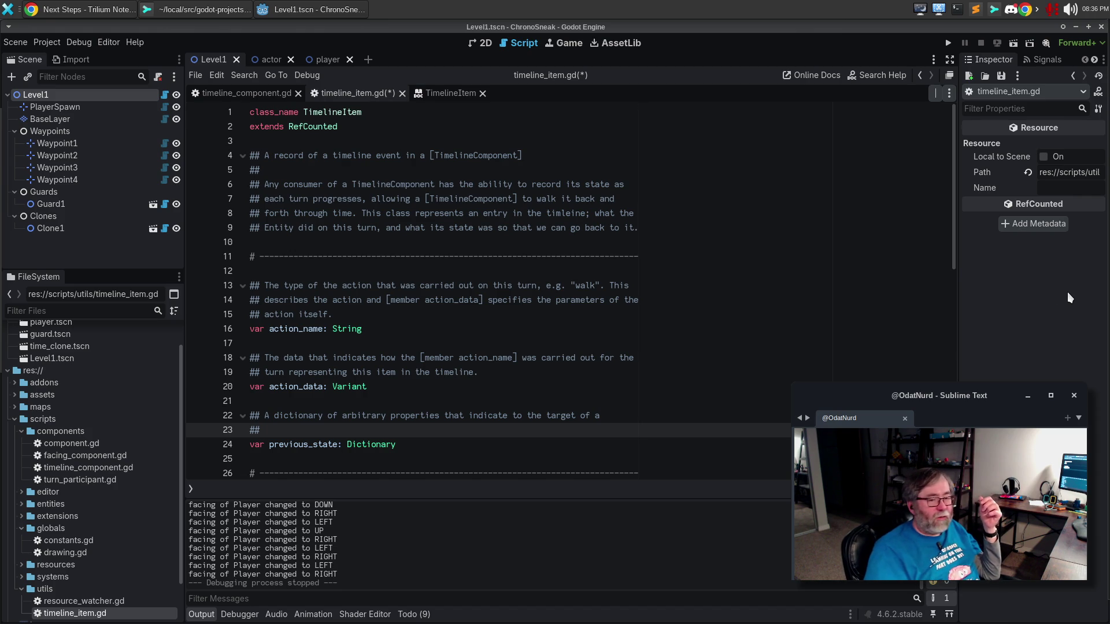
# Step: Describe previous_state as the owner's pre-action state allowing rewind to that point, save, and run the game
pyautogui.click(375, 416)
pyautogui.click(383, 431)
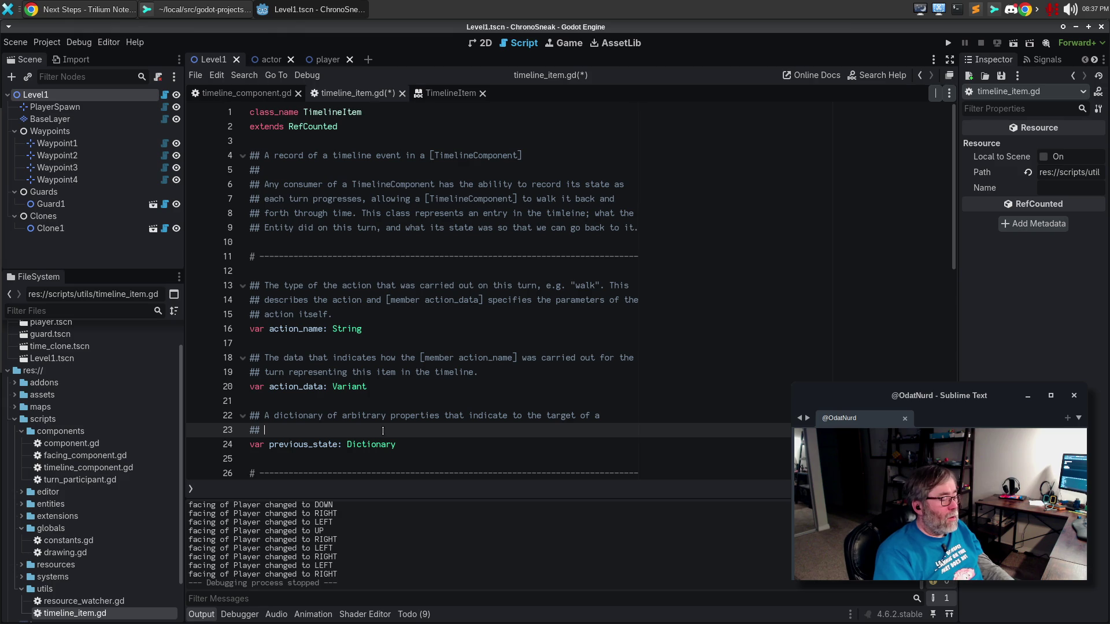
pyautogui.hotkey('ctrl', 'BackSpace')
pyautogui.hotkey('ctrl', 'BackSpace')
pyautogui.hotkey('ctrl', 'BackSpace')
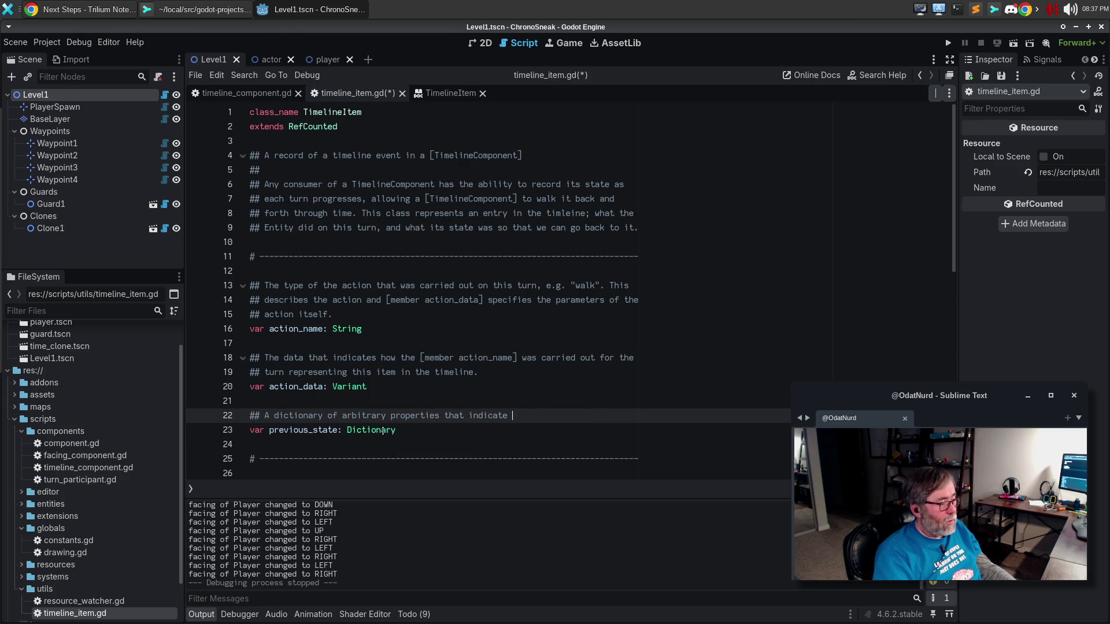
pyautogui.hotkey('ctrl', 'BackSpace')
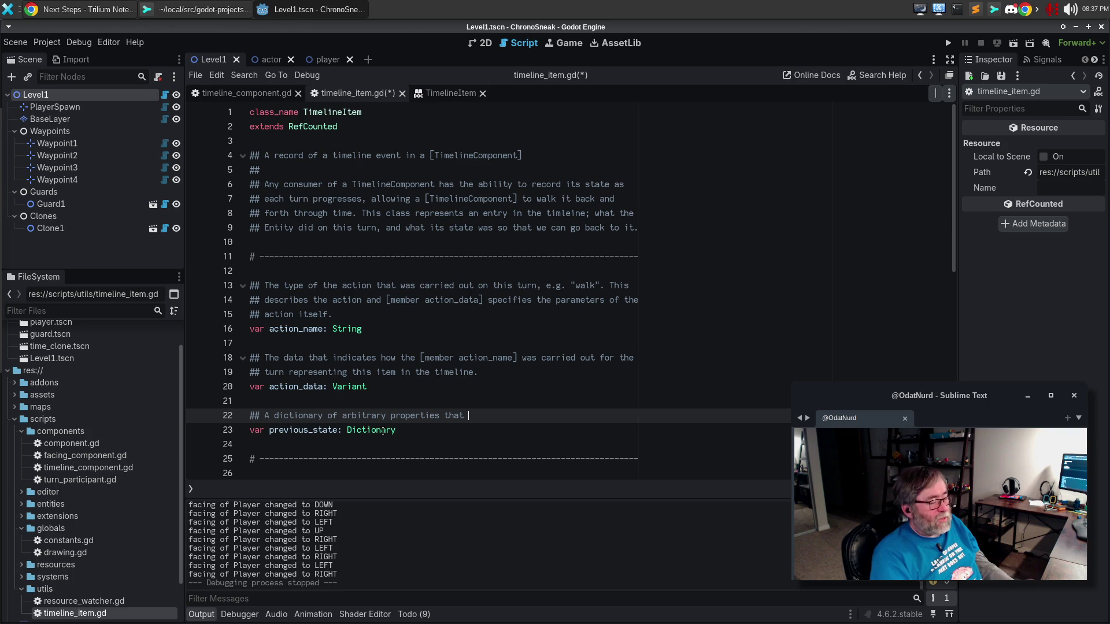
pyautogui.write('store the state that the owner of')
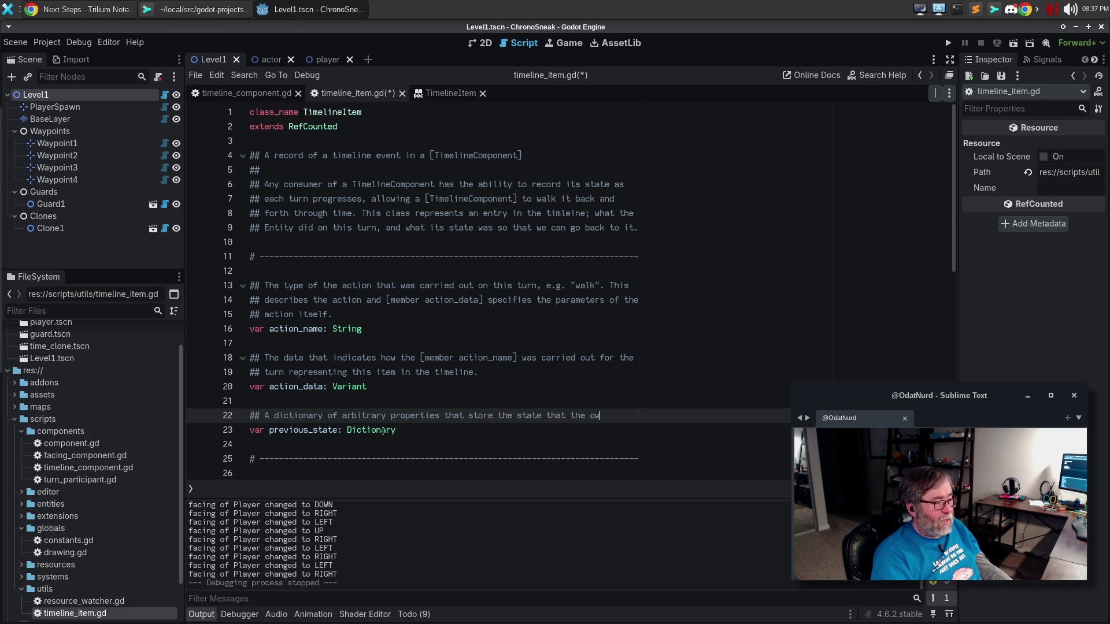
pyautogui.press('Return')
pyautogui.write('the [TimelineComponent] was in ')
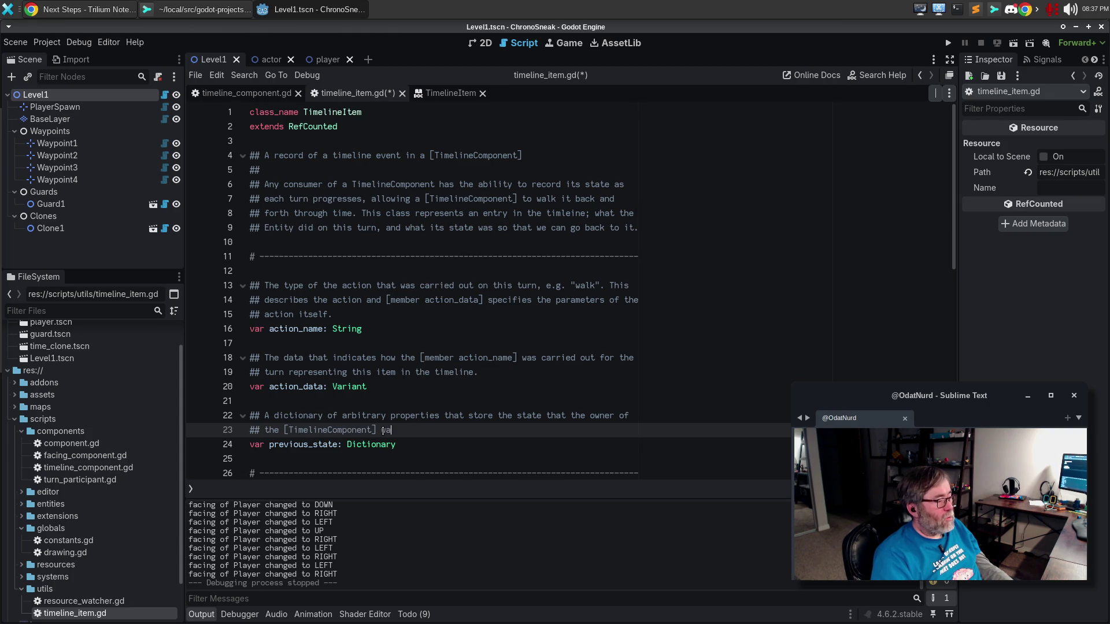
pyautogui.write('prior to the a')
pyautogui.write('ction des')
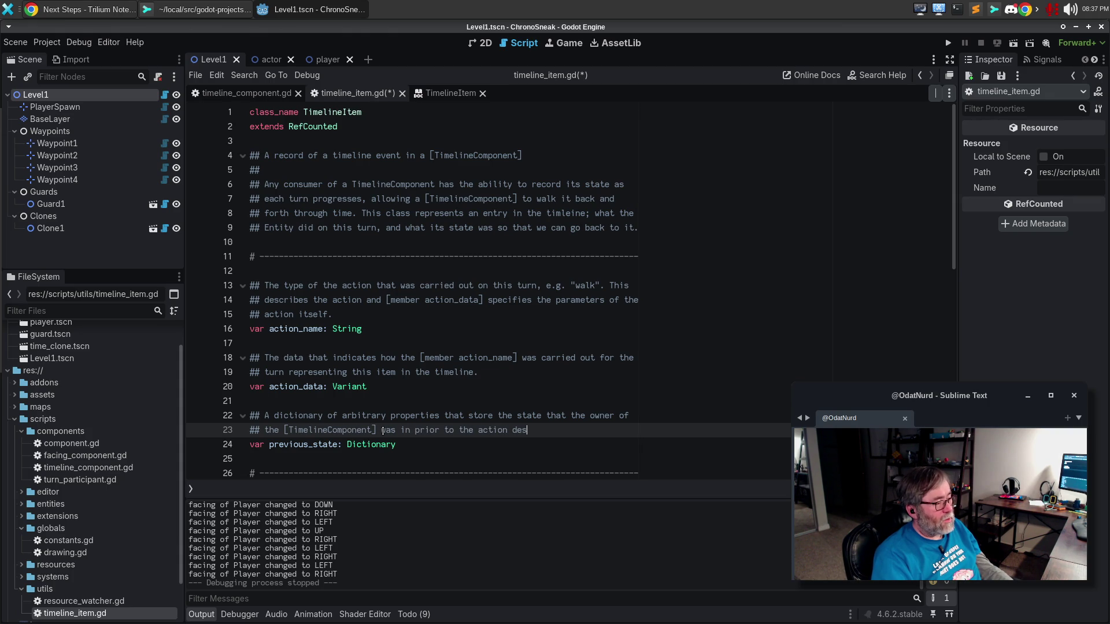
pyautogui.write('cribed in this entry')
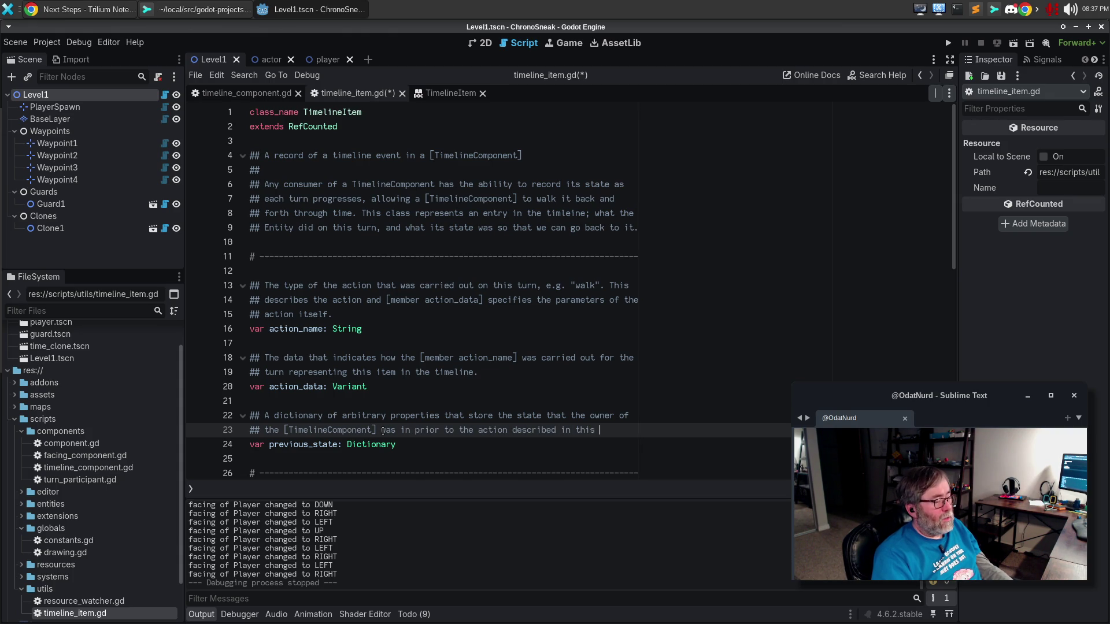
pyautogui.press('Return')
pyautogui.write('being taken,')
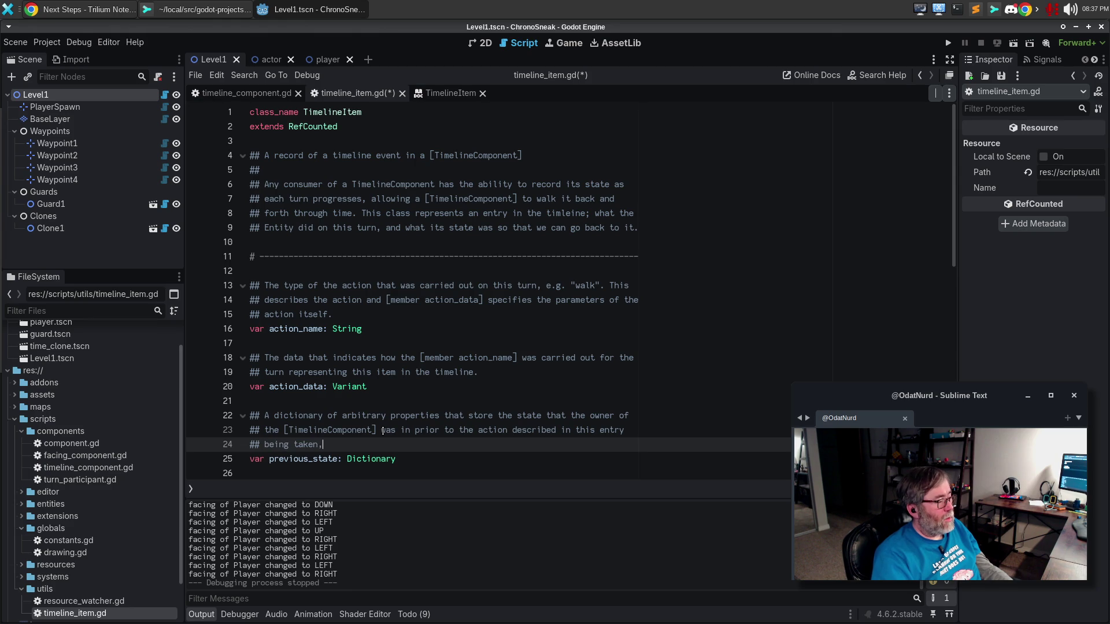
pyautogui.write(' allowing it to rew')
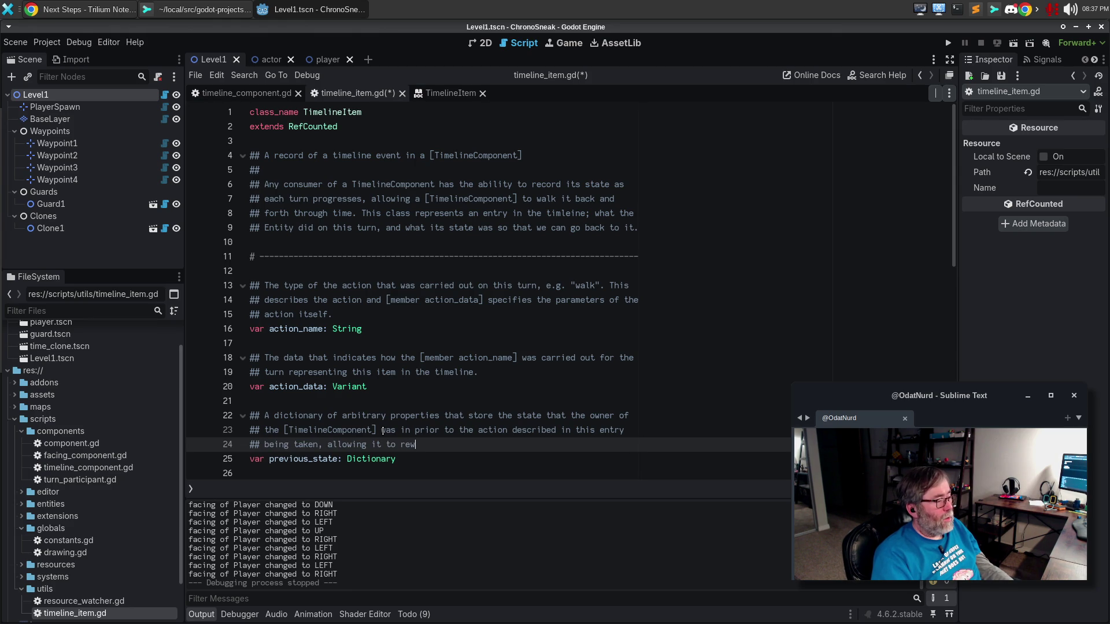
pyautogui.write('ind its')
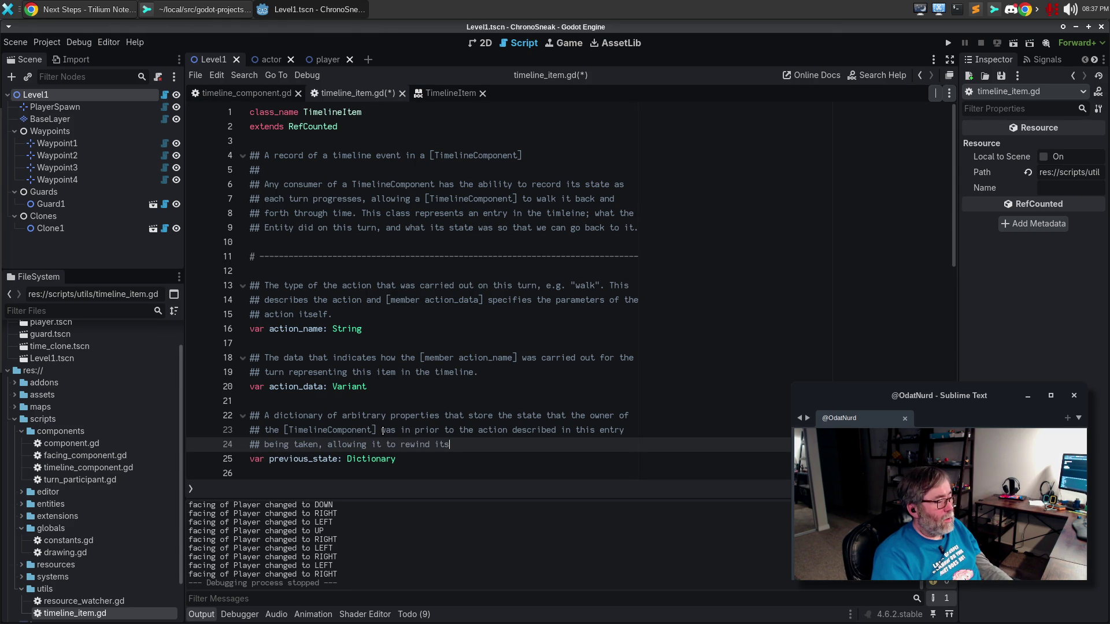
pyautogui.write('elfr  bac')
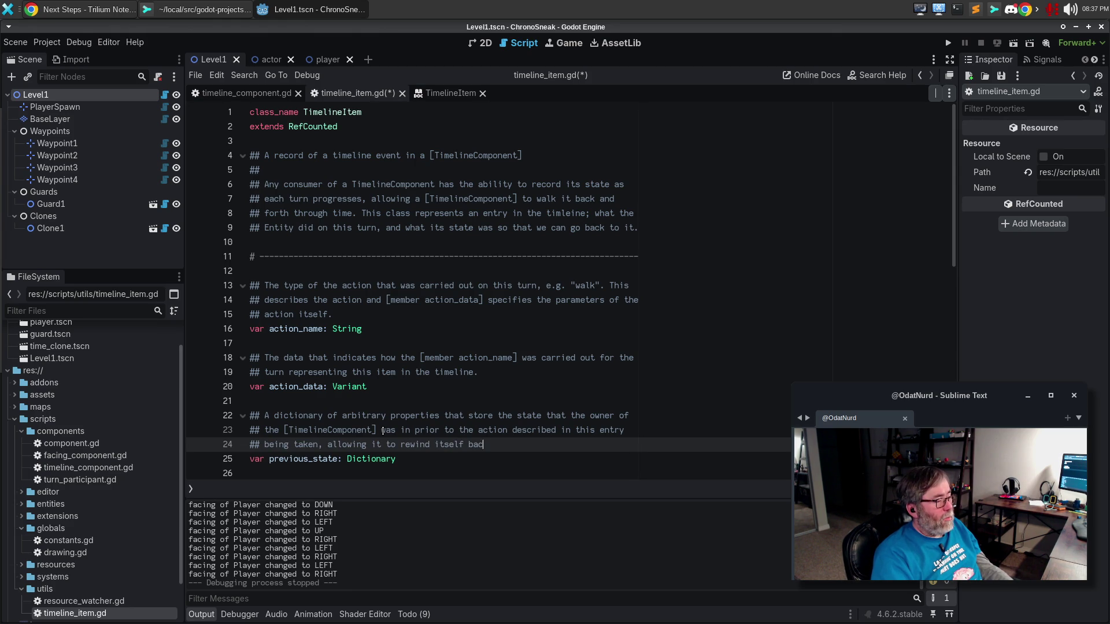
pyautogui.write('k topoint in time.')
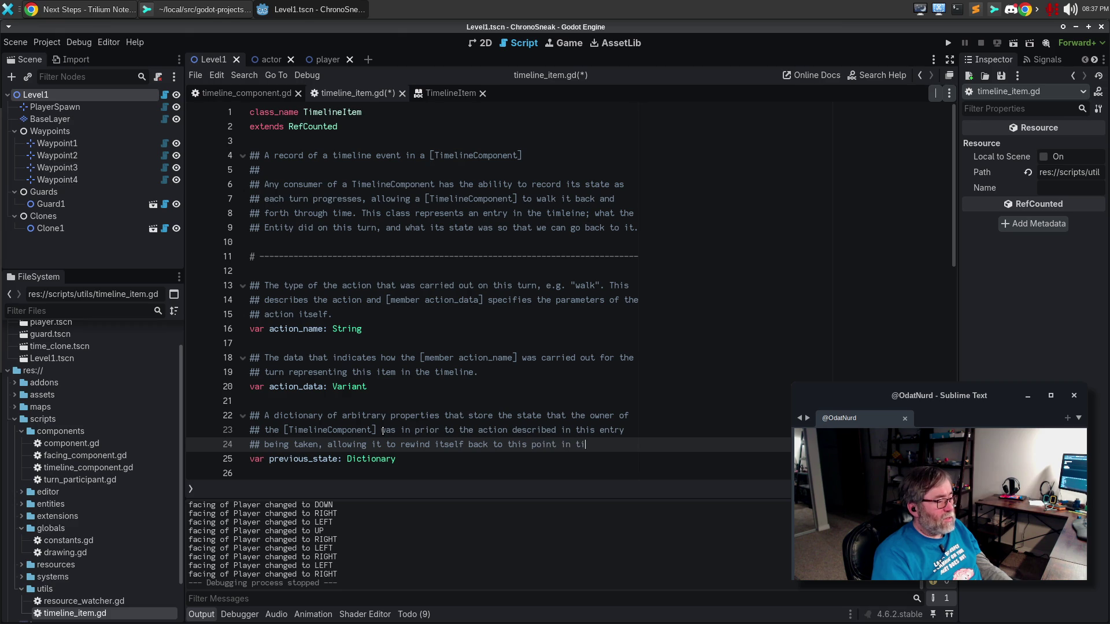
pyautogui.hotkey('ctrl', 's')
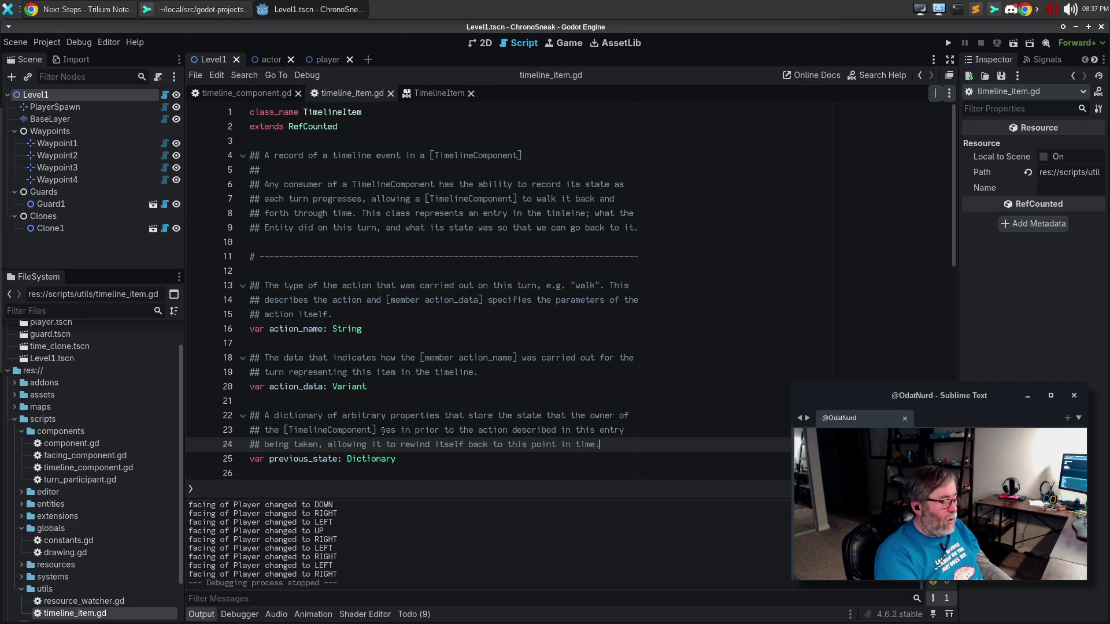
pyautogui.press('F5')
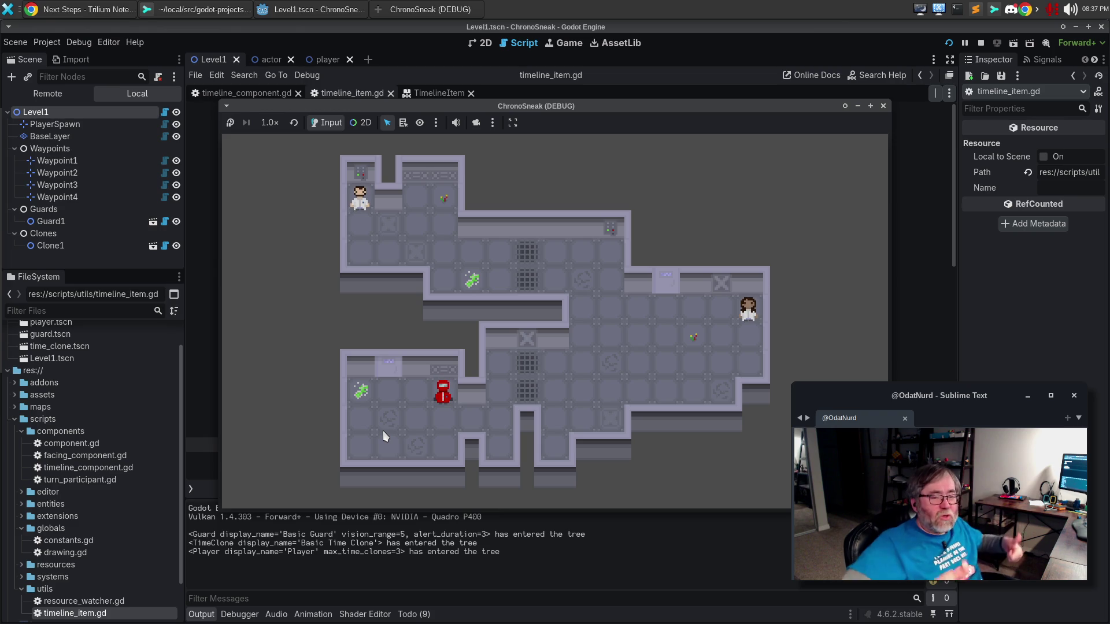
pyautogui.click(883, 107)
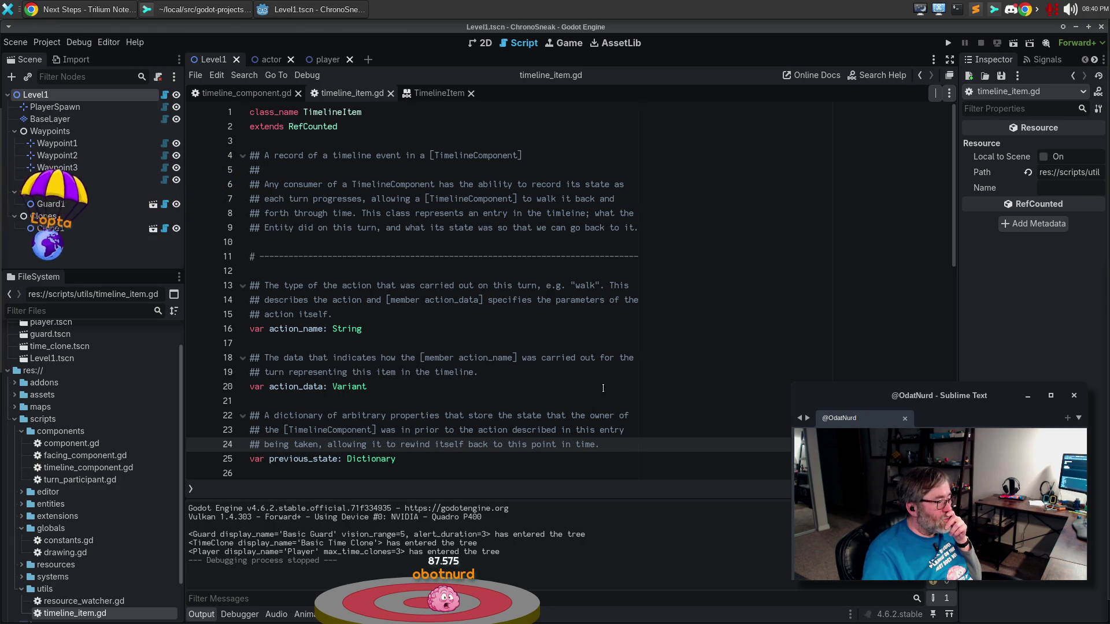
# Step: Add '## Construct a new instance of the class based on the arguments provided' above _init
pyautogui.scroll(-3, 646, 415)
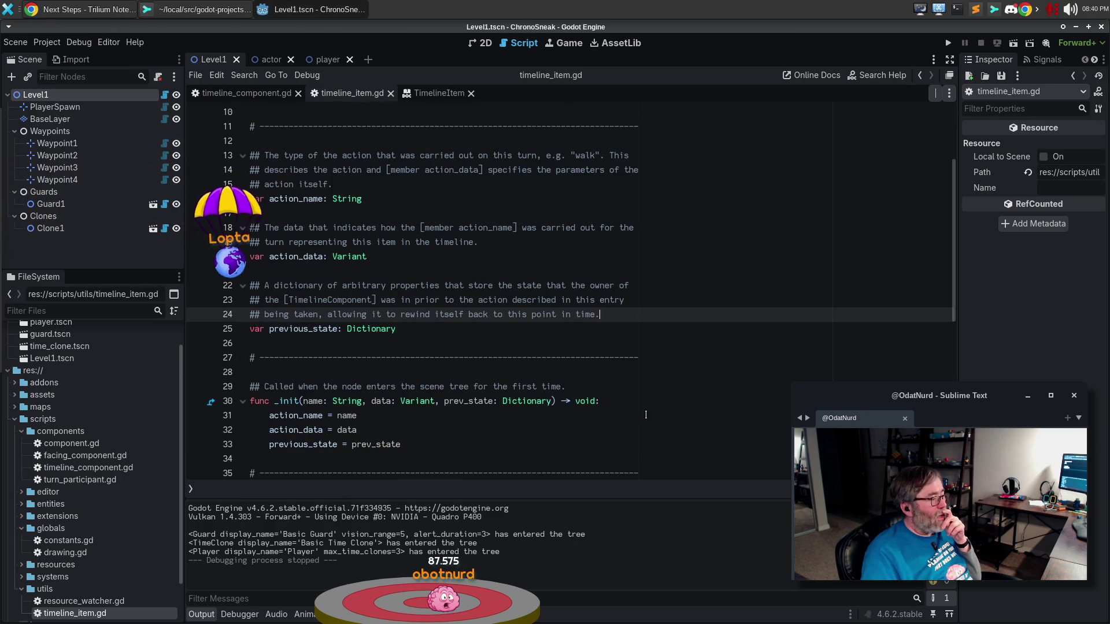
pyautogui.scroll(-3, 646, 414)
pyautogui.click(580, 227)
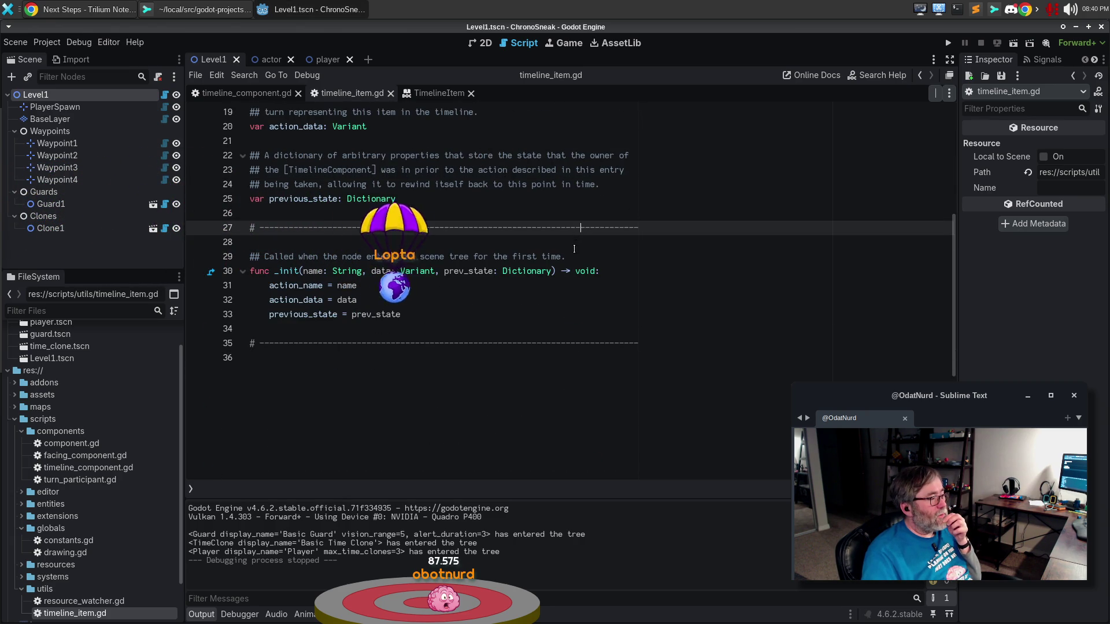
pyautogui.click(575, 248)
pyautogui.press('Return')
pyautogui.write('##')
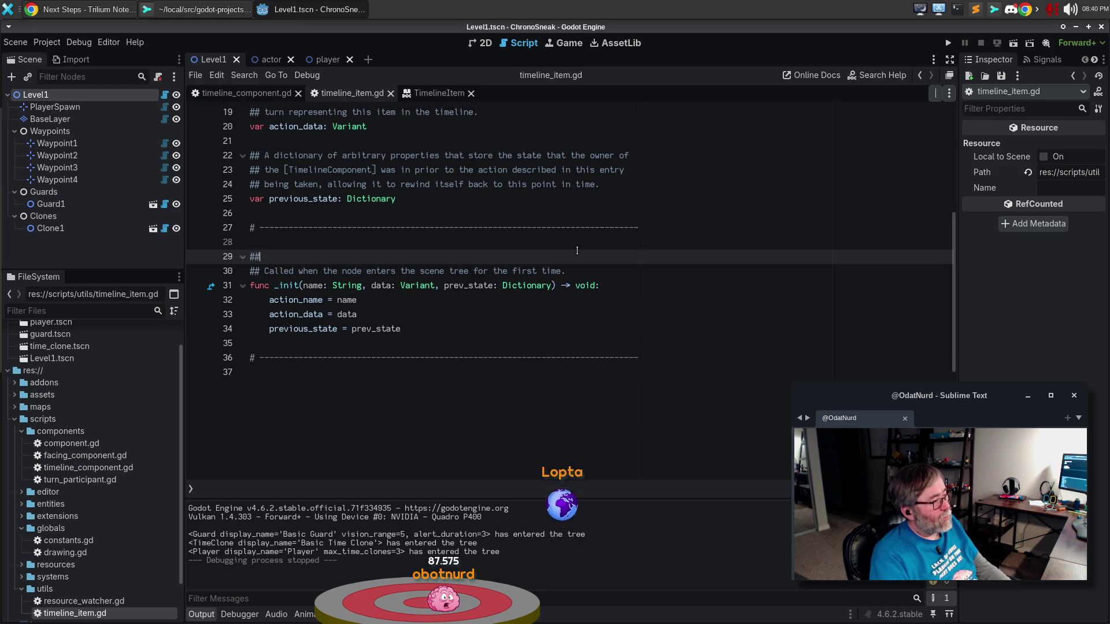
pyautogui.write(' Construct a new insta')
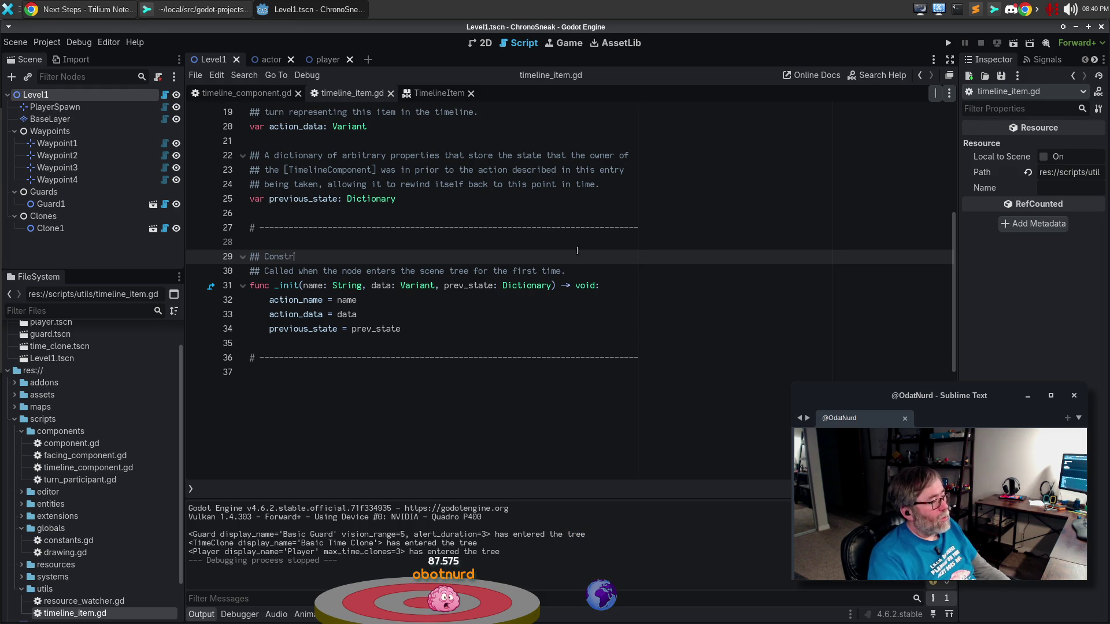
pyautogui.write('nce of')
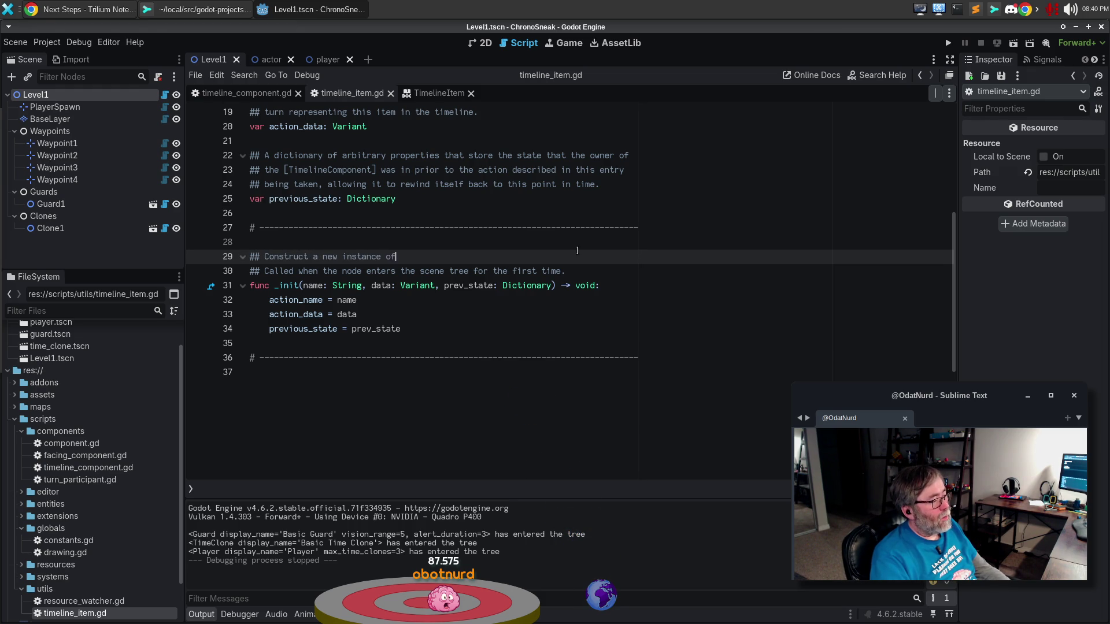
pyautogui.write(' the class bas')
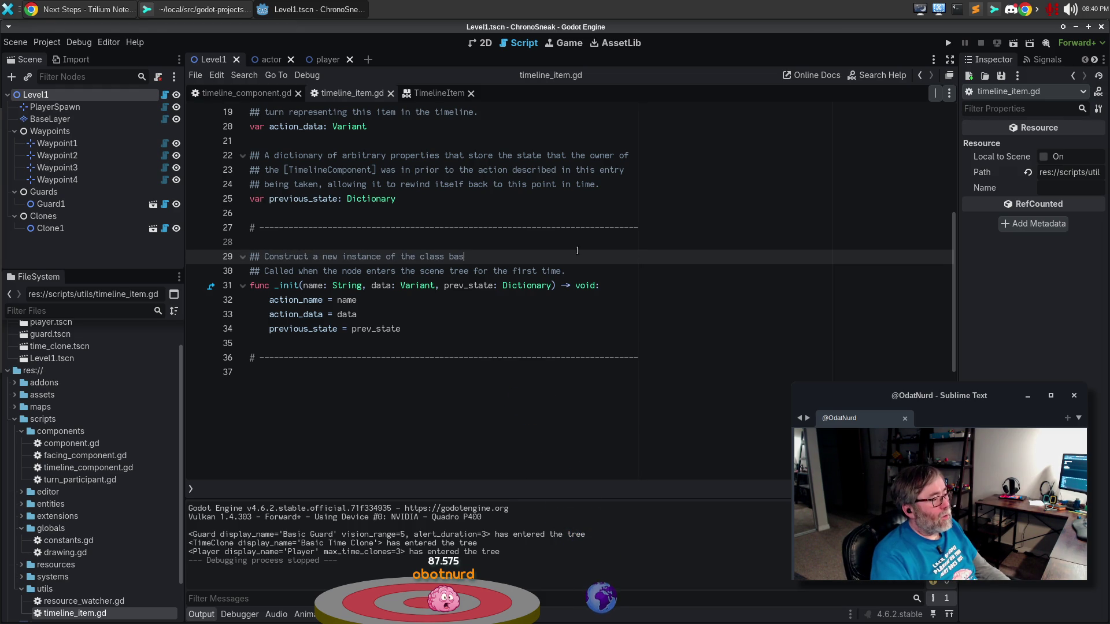
pyautogui.write('ed on the argum')
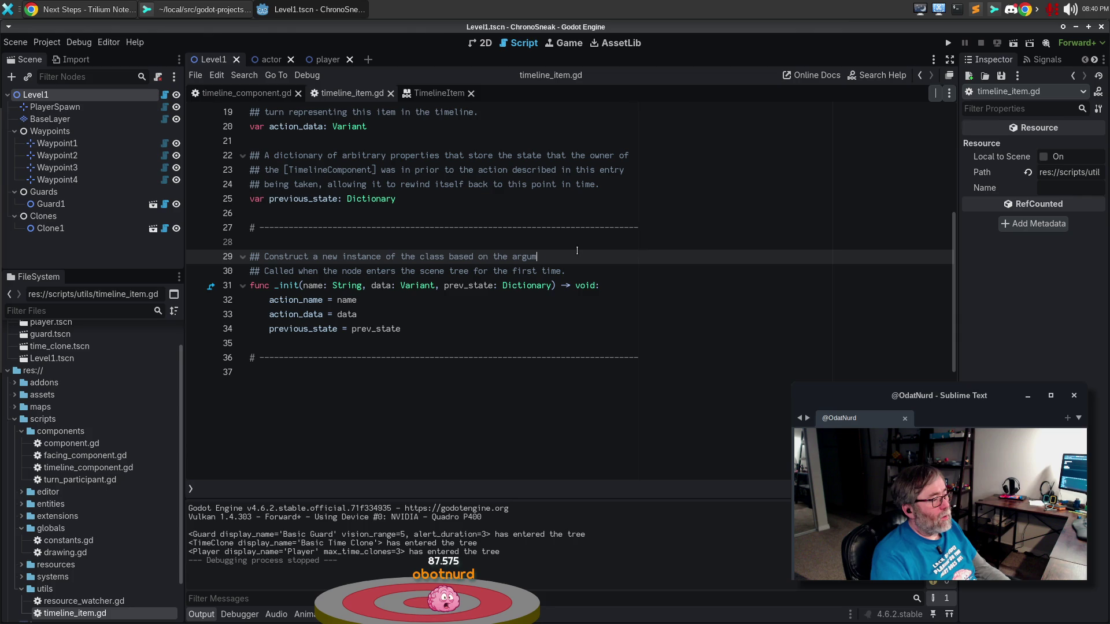
pyautogui.write('ents provided.')
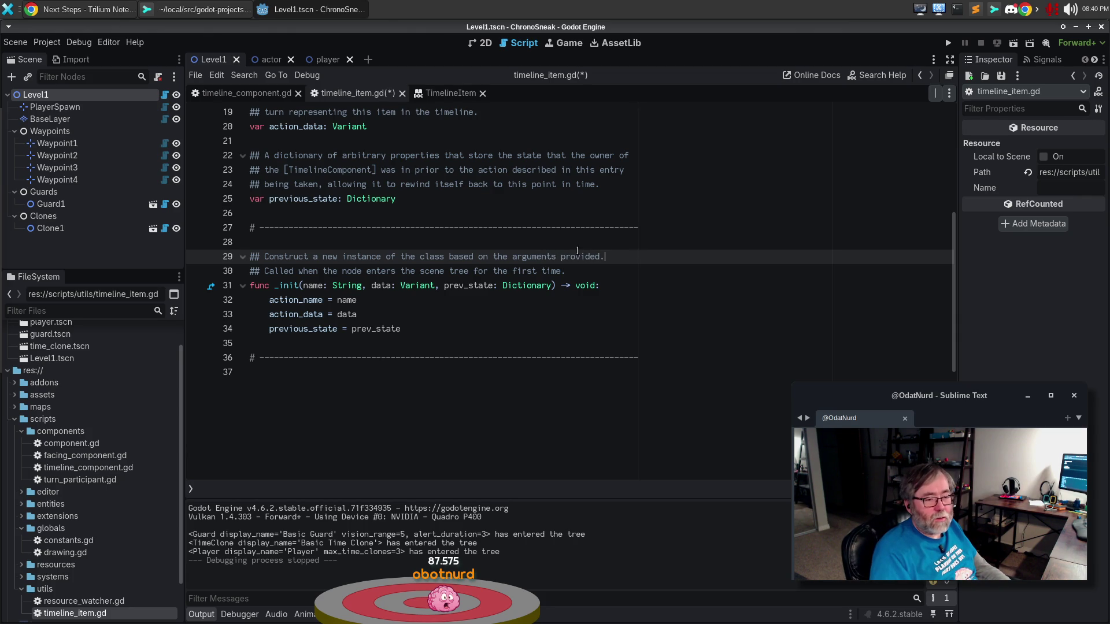
pyautogui.press('Down')
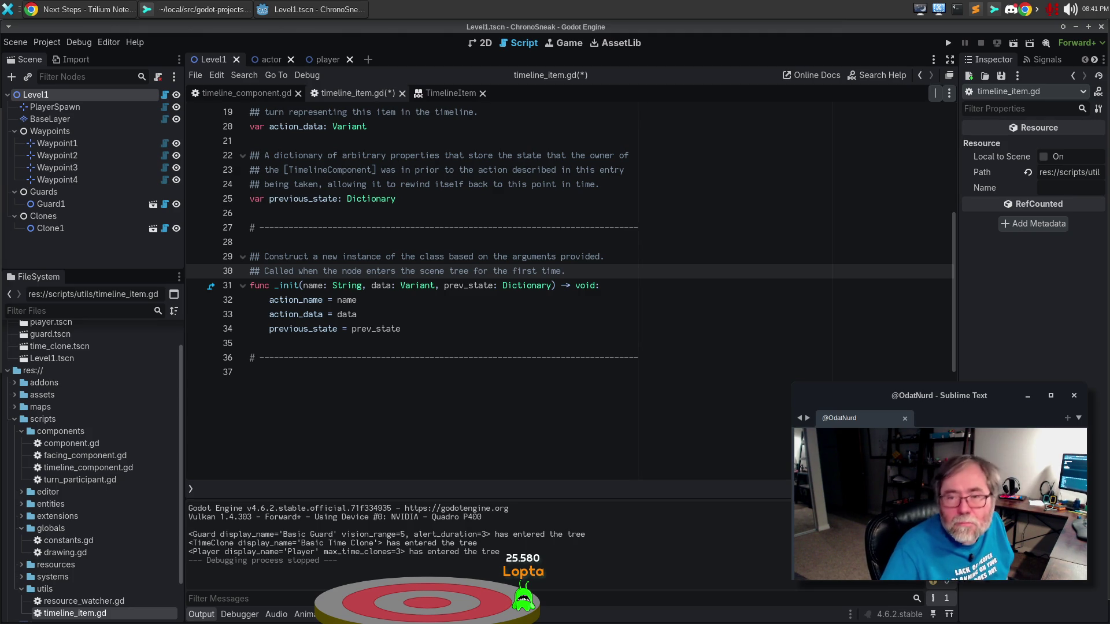
pyautogui.click(84, 10)
pyautogui.click(502, 457)
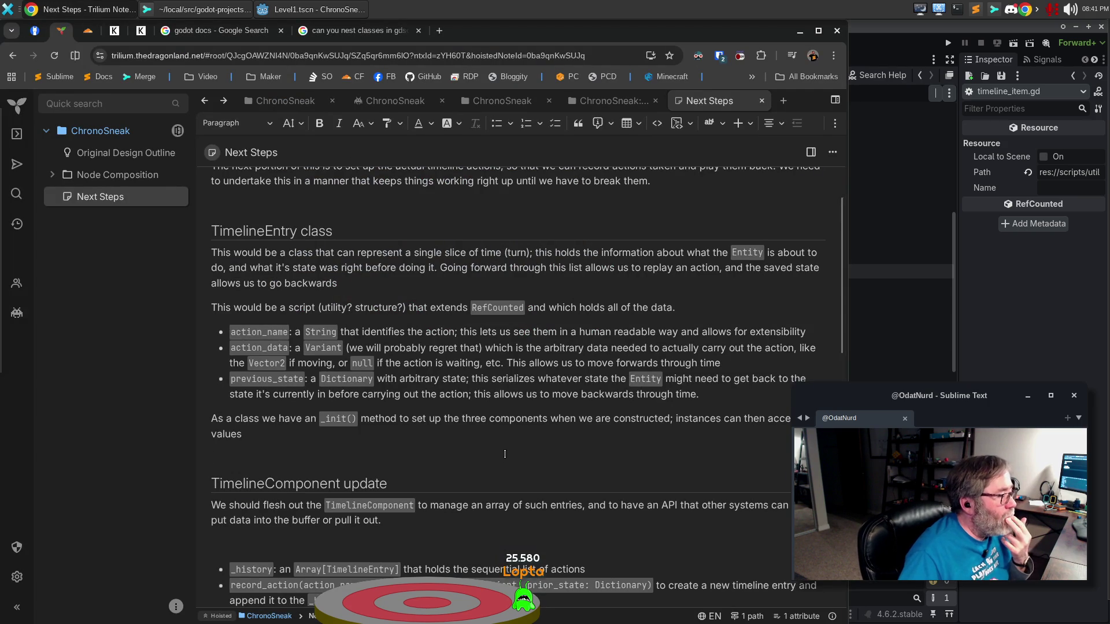
pyautogui.tripleClick(411, 334)
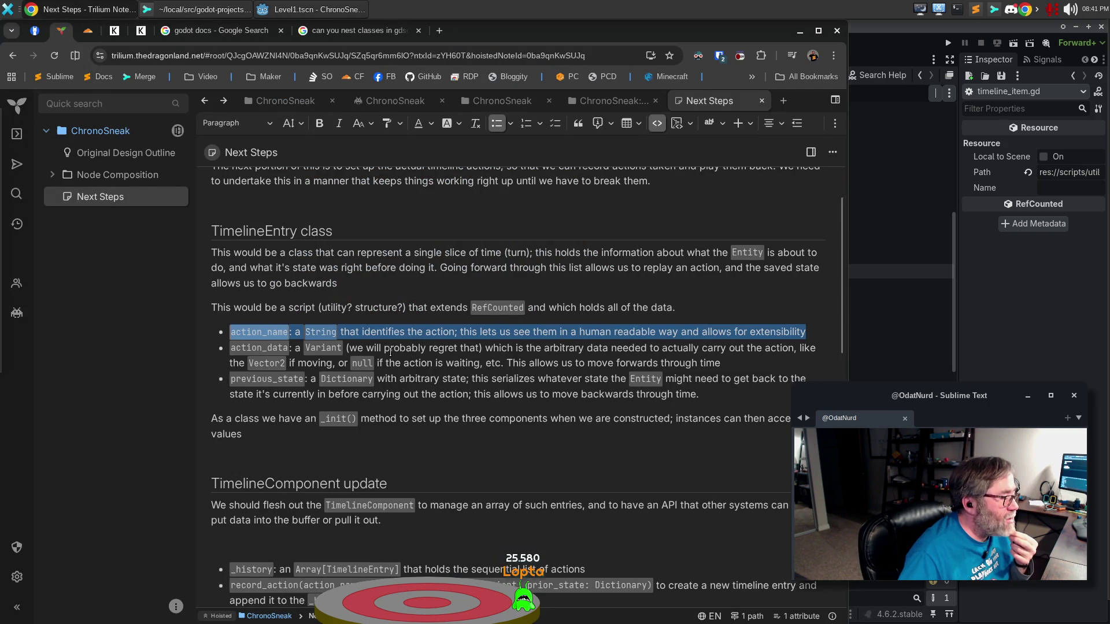
pyautogui.tripleClick(393, 350)
pyautogui.tripleClick(397, 347)
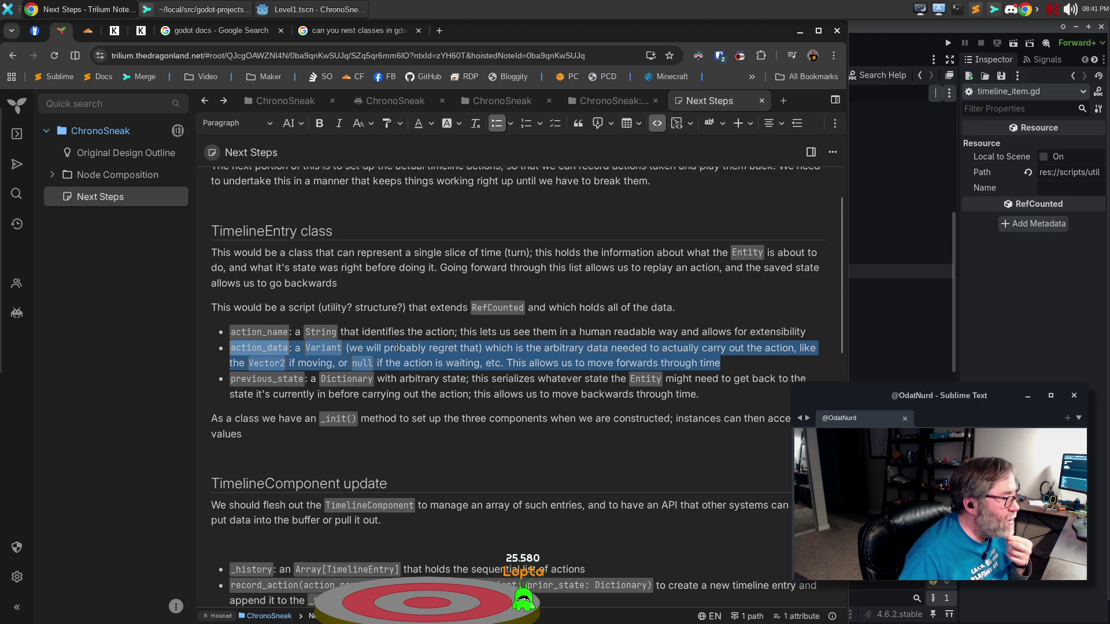
pyautogui.tripleClick(410, 386)
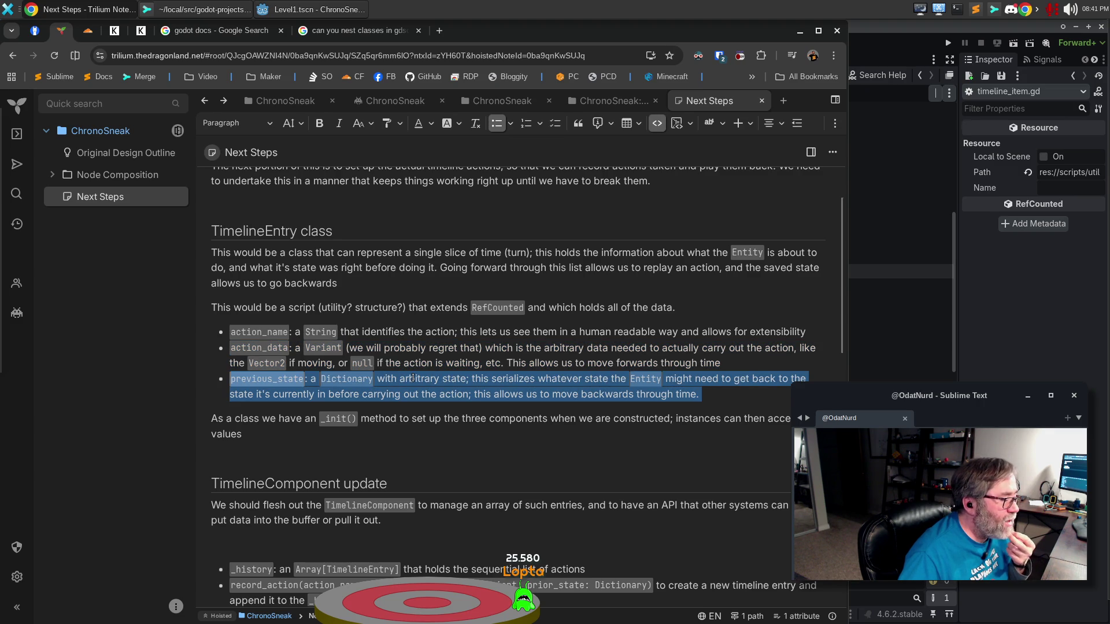
pyautogui.tripleClick(419, 421)
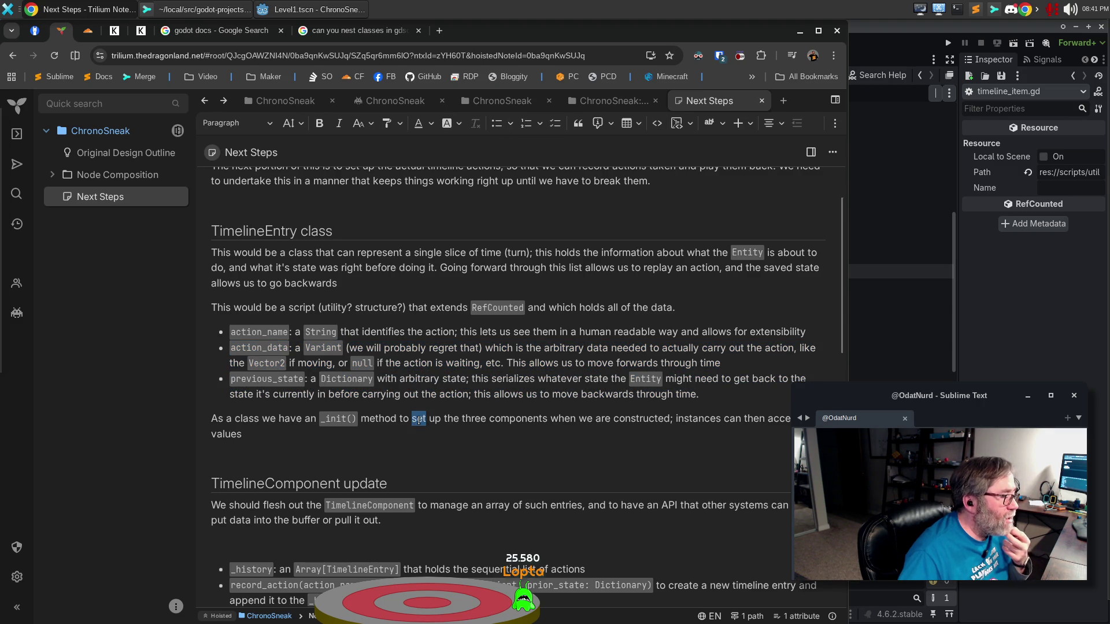
pyautogui.scroll(-5, 425, 397)
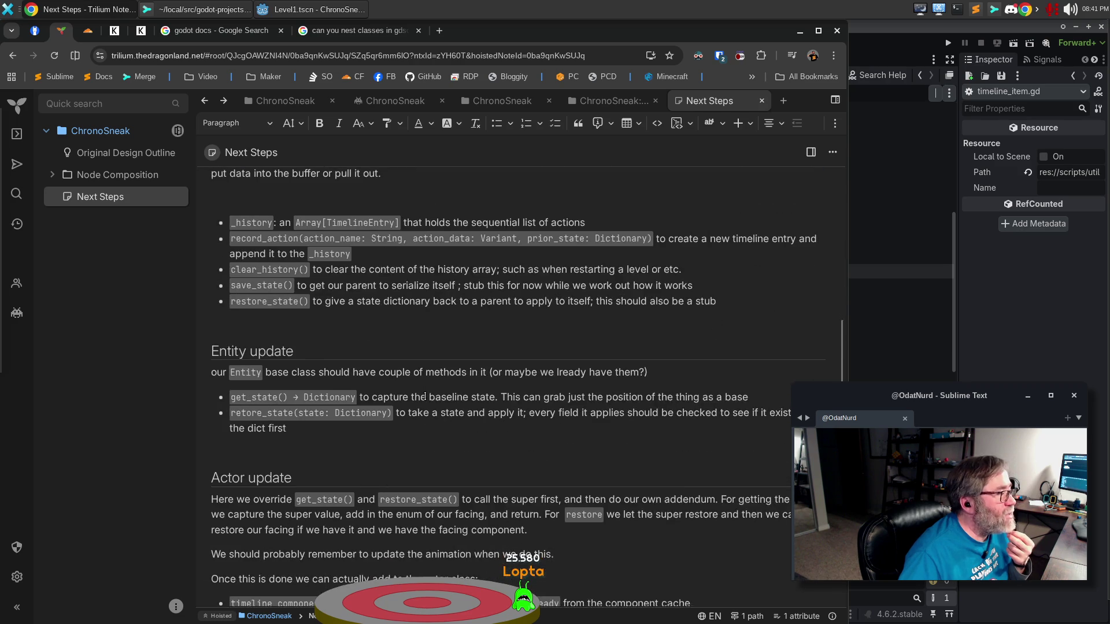
pyautogui.scroll(1, 425, 397)
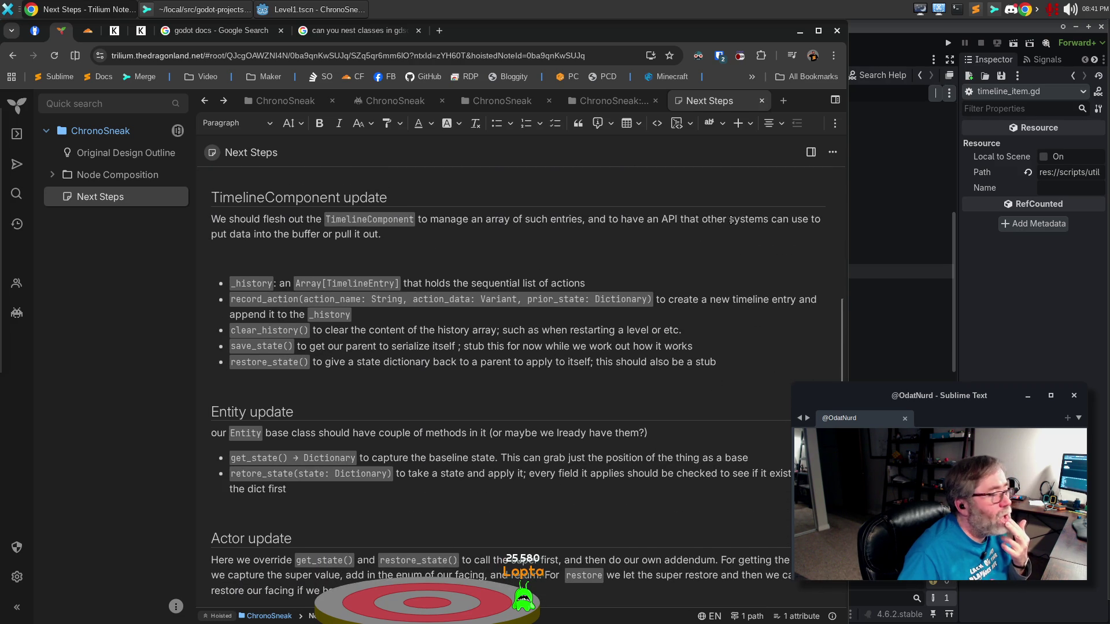
pyautogui.click(890, 58)
# Step: Save timeline_item.gd and open its generated TimelineItem help page
pyautogui.click(497, 235)
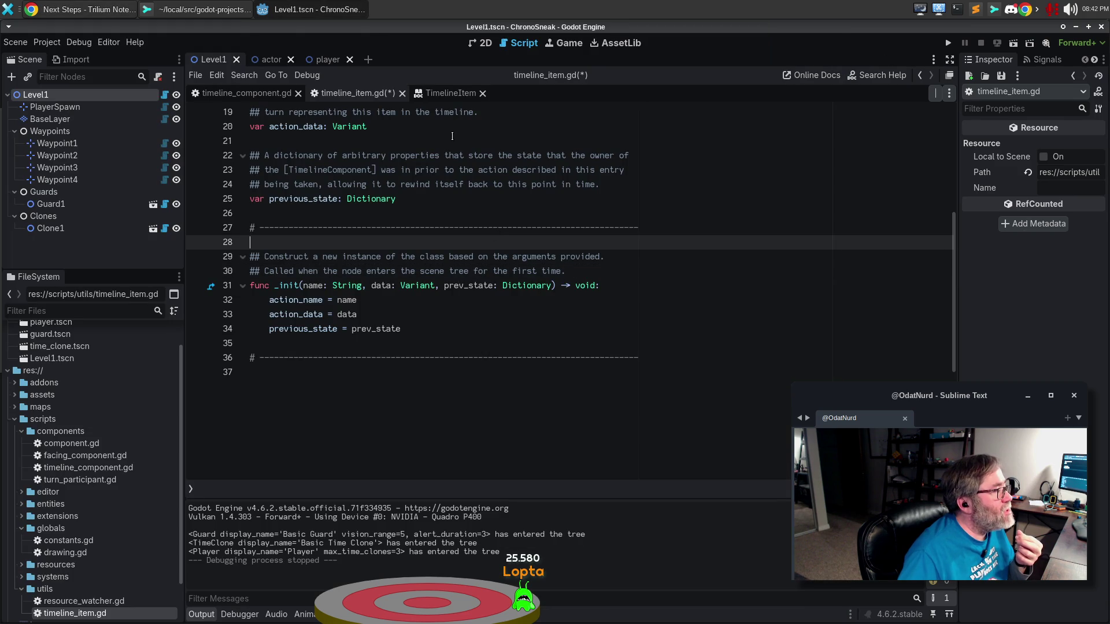
pyautogui.click(438, 229)
pyautogui.hotkey('ctrl', 's')
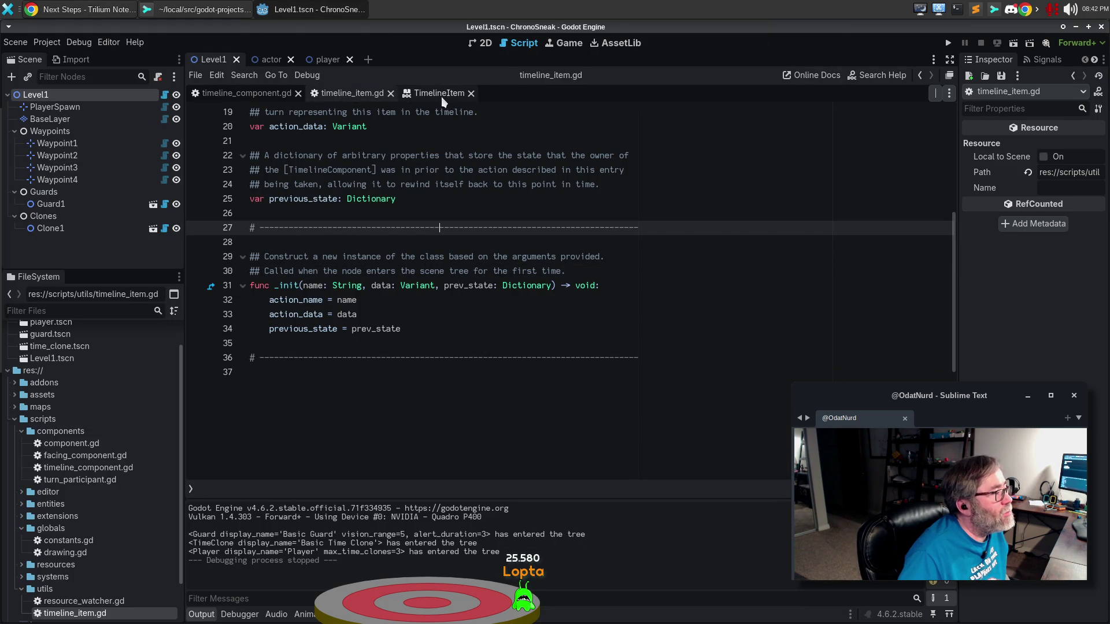
pyautogui.click(442, 95)
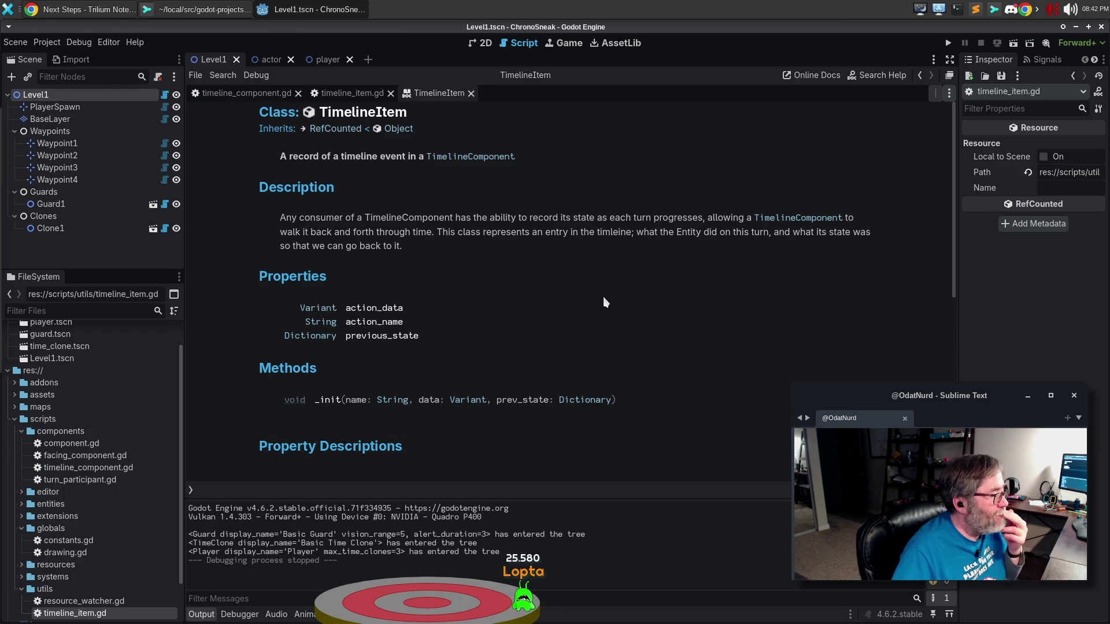
pyautogui.scroll(-3, 602, 296)
pyautogui.scroll(2, 602, 296)
pyautogui.click(343, 93)
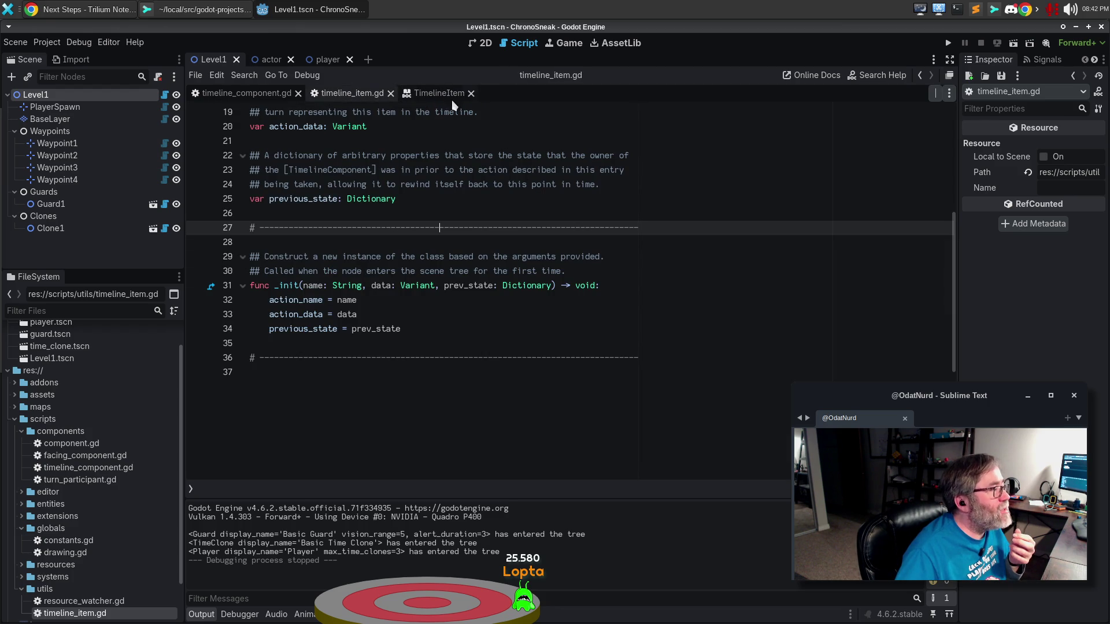
# Step: Scroll through the TimelineItem class reference to review the property and _init descriptions
pyautogui.click(431, 96)
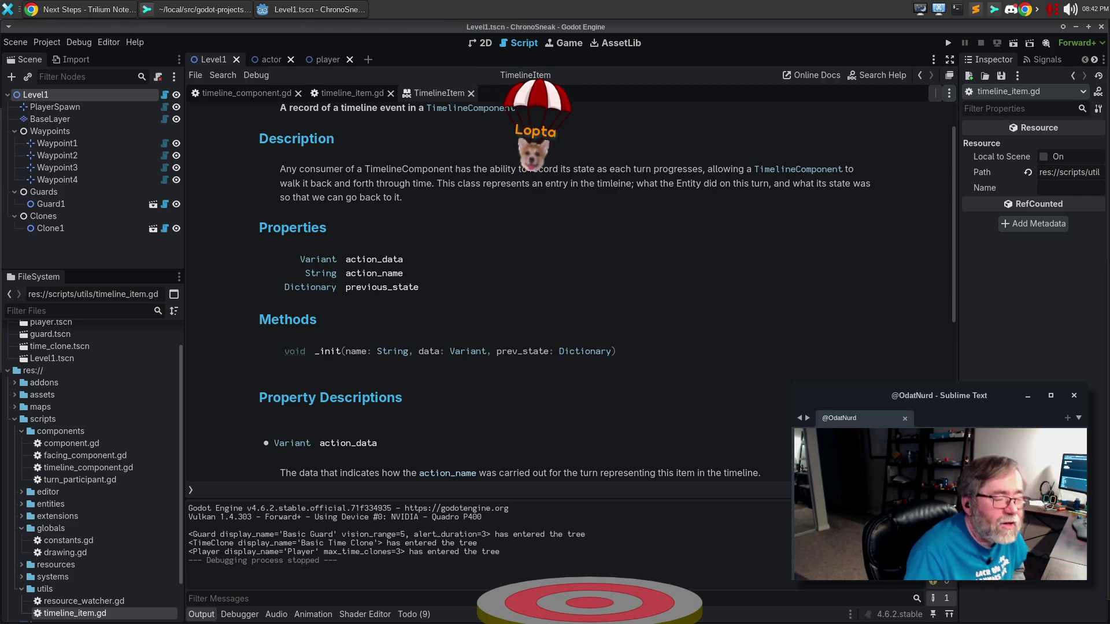
pyautogui.scroll(-3, 525, 249)
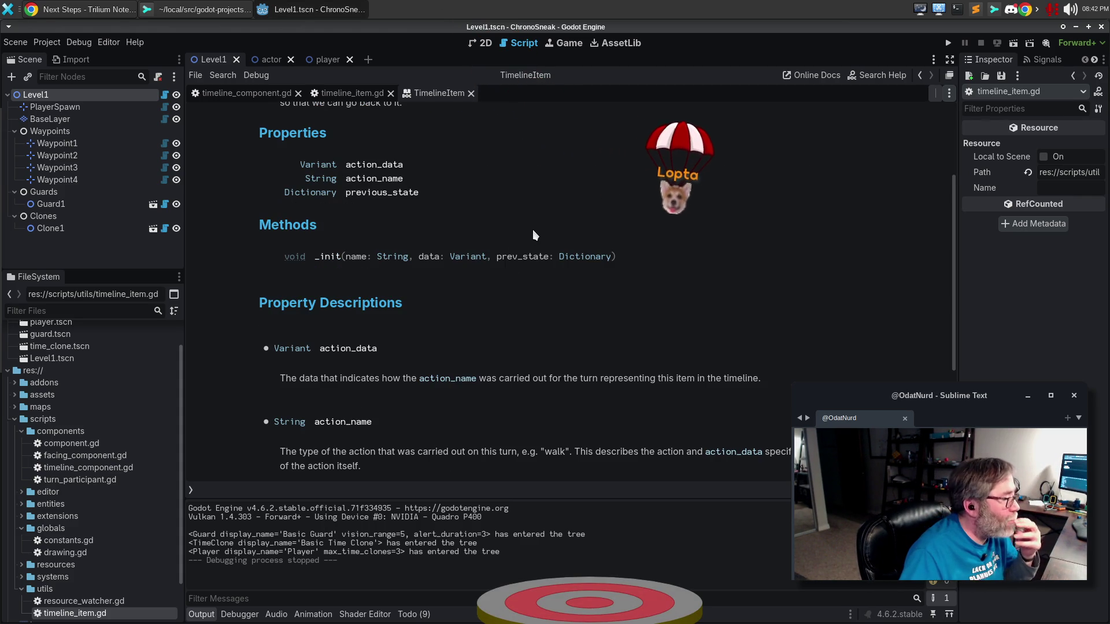
pyautogui.scroll(-3, 531, 226)
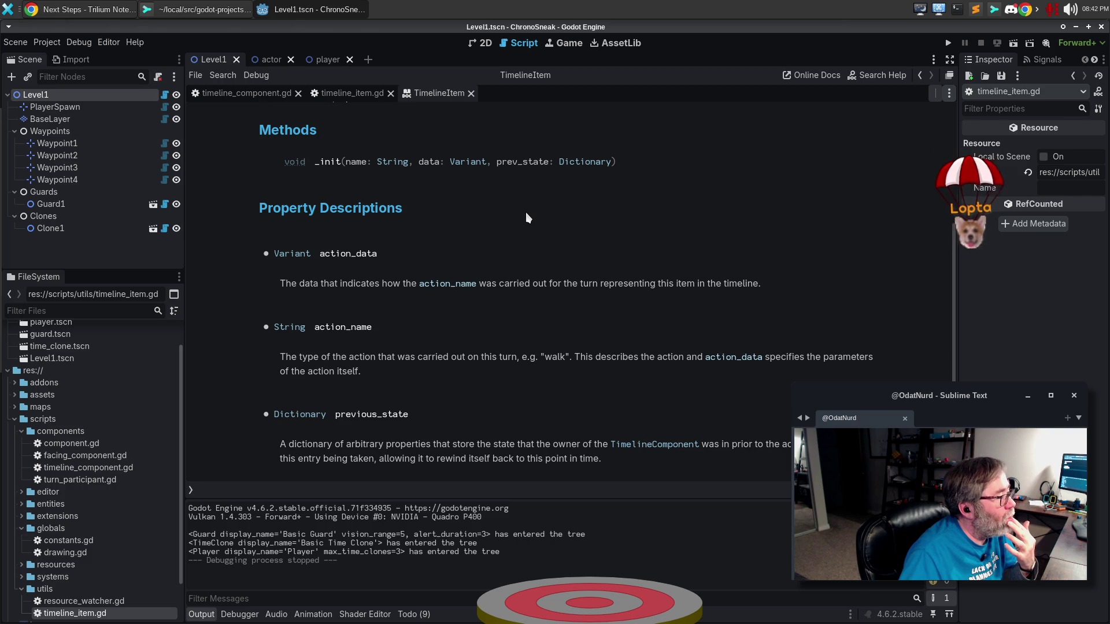
pyautogui.scroll(-6, 525, 214)
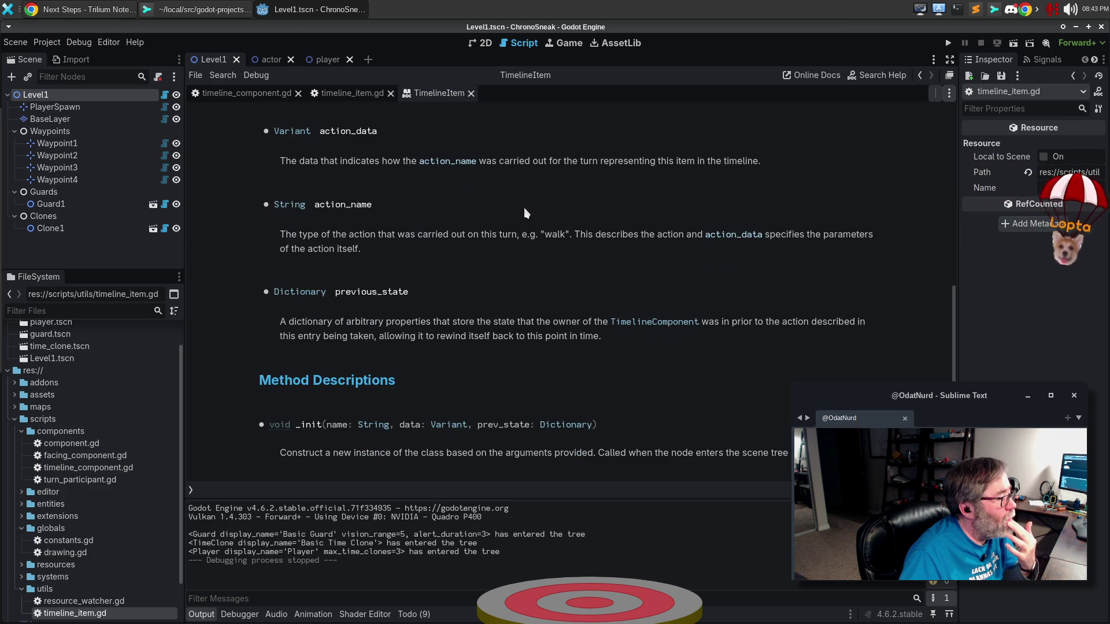
pyautogui.scroll(9, 525, 214)
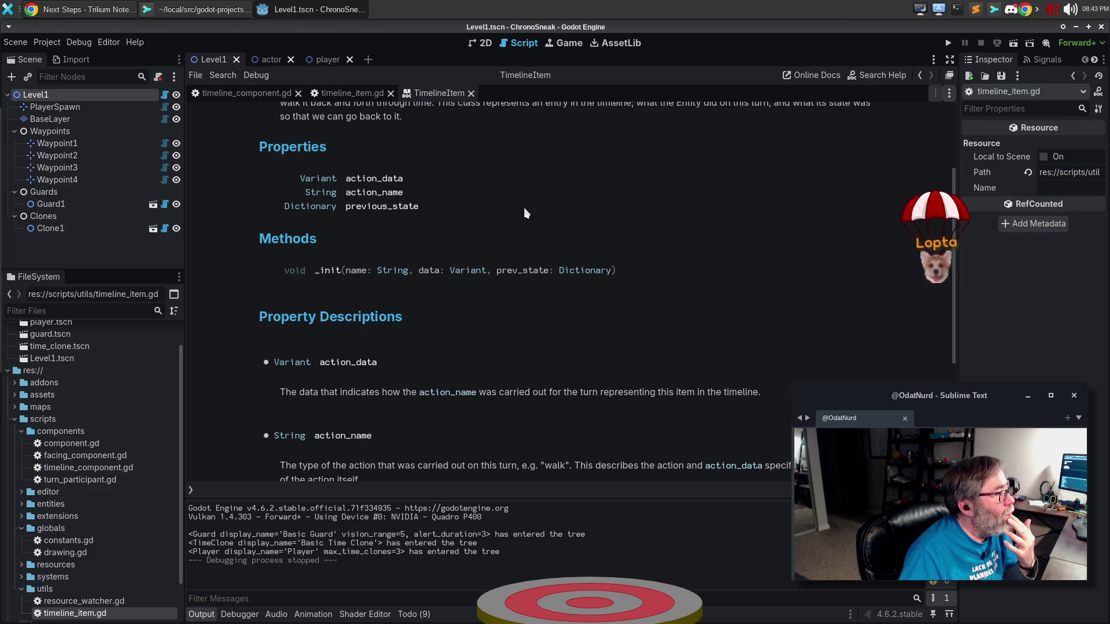
pyautogui.scroll(-7, 525, 212)
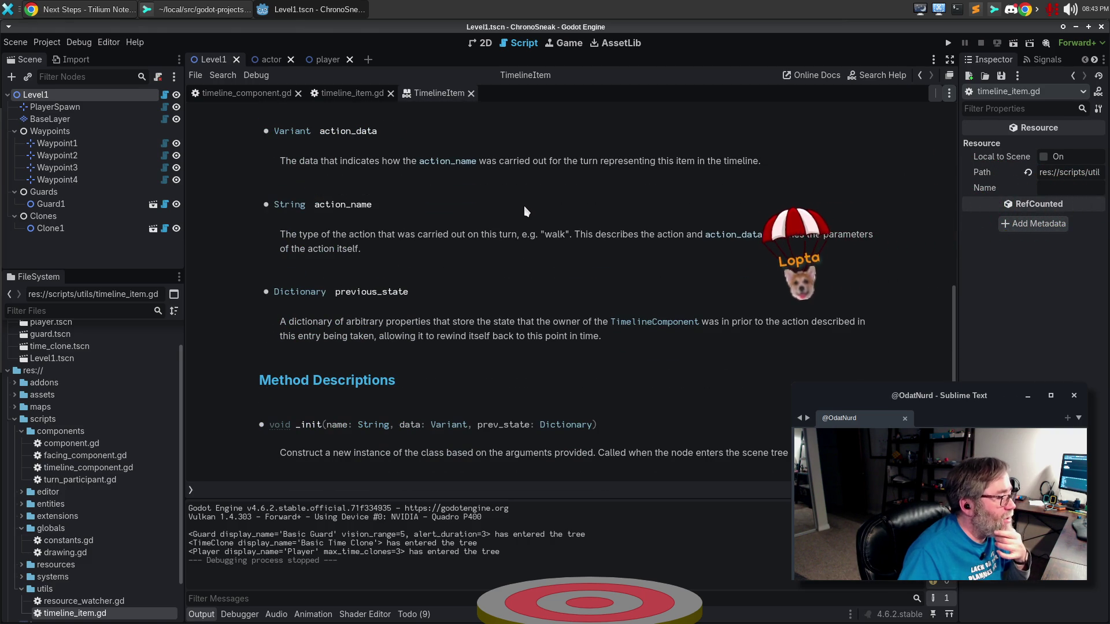
pyautogui.scroll(10, 523, 206)
pyautogui.click(254, 93)
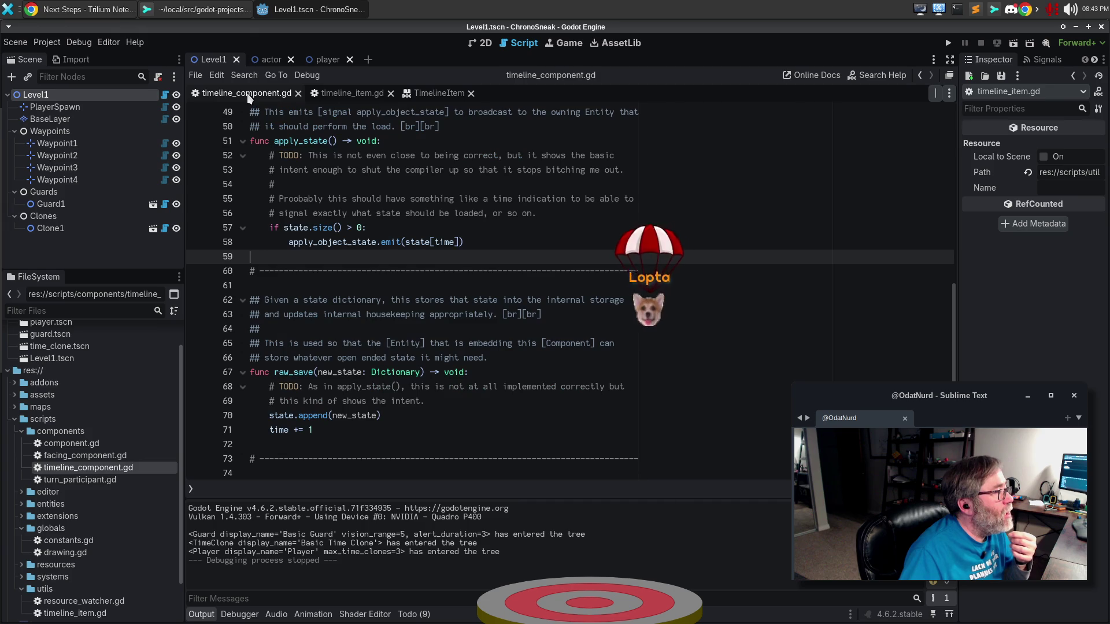
# Step: Delete the stray 'w' after 'a prior point.' on line 11 of timeline_component.gd
pyautogui.scroll(8, 418, 181)
pyautogui.scroll(7, 419, 181)
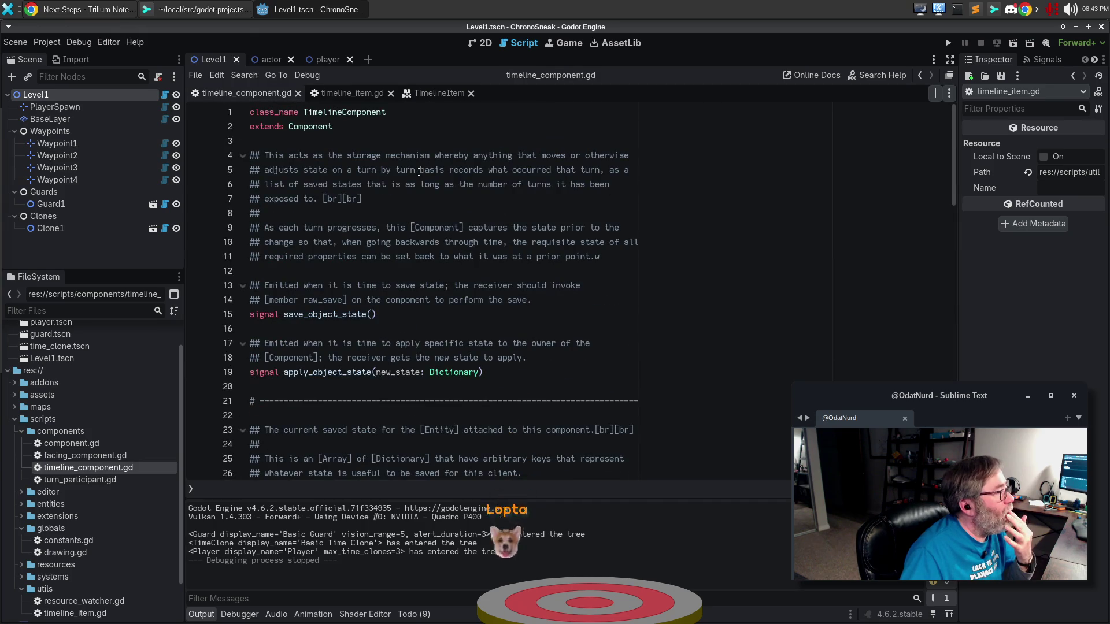
pyautogui.click(411, 123)
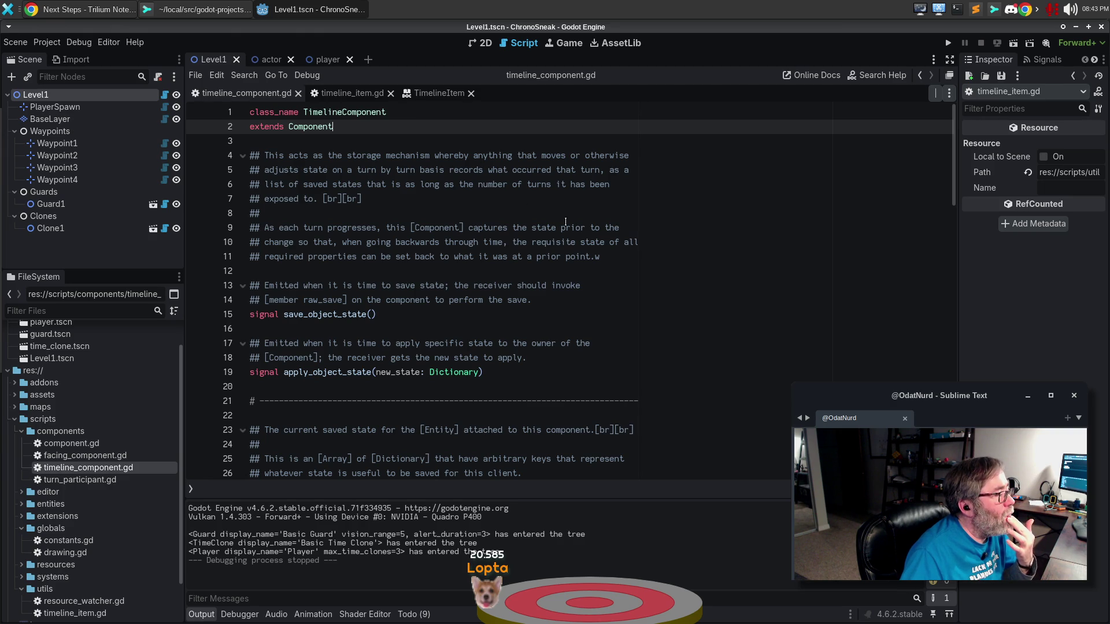
pyautogui.click(618, 254)
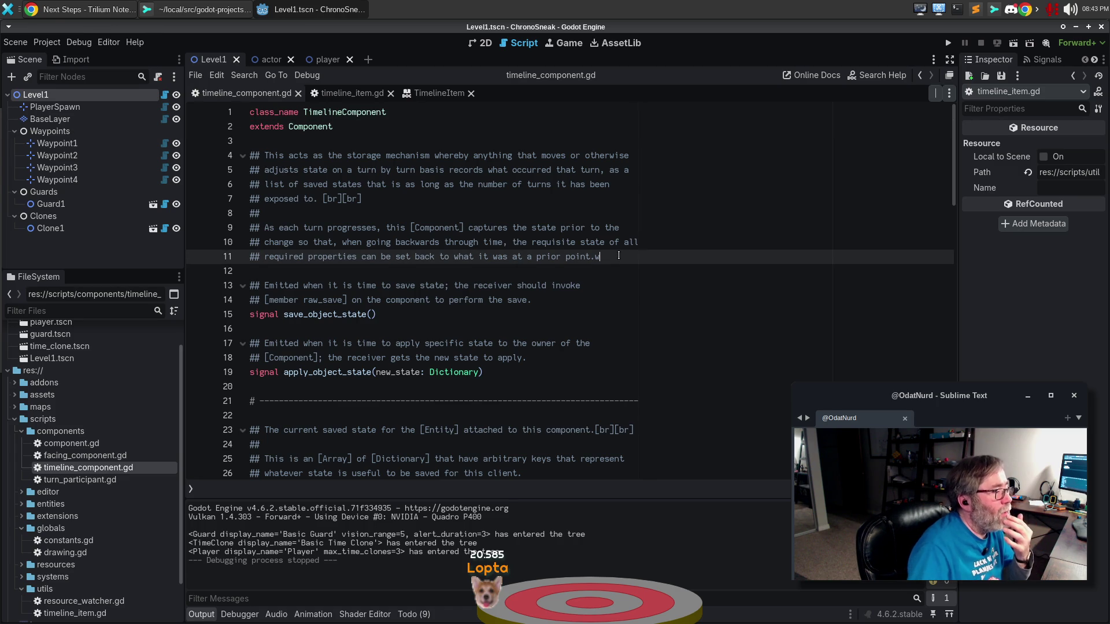
pyautogui.press('BackSpace')
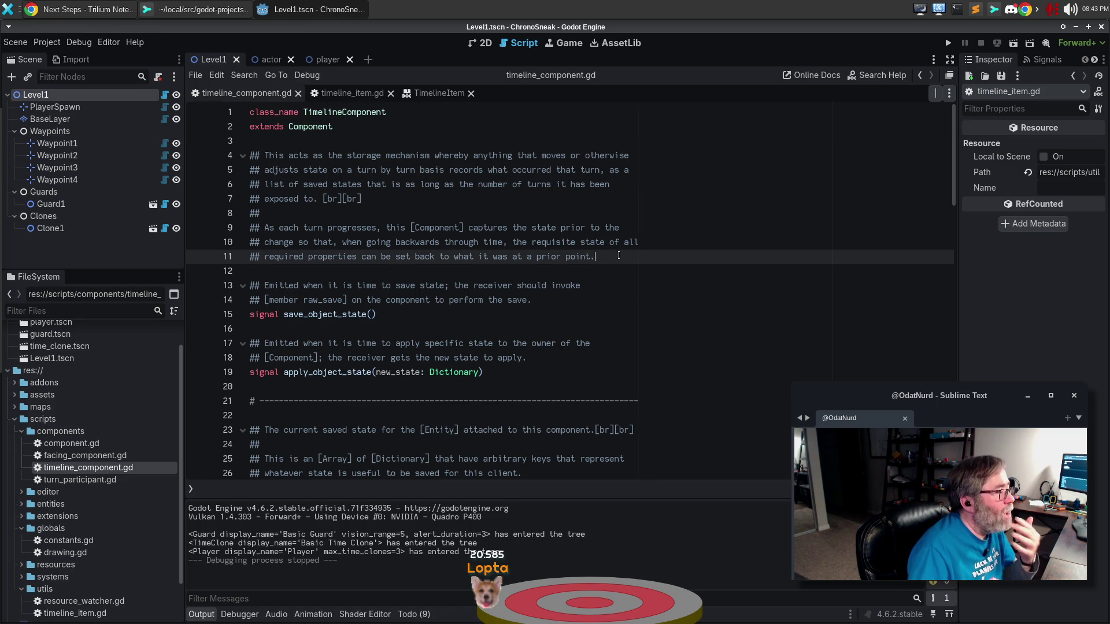
pyautogui.moveTo(483, 373)
pyautogui.mouseDown()
pyautogui.moveTo(431, 372)
pyautogui.moveTo(243, 286)
pyautogui.moveTo(97, 270)
pyautogui.mouseUp()
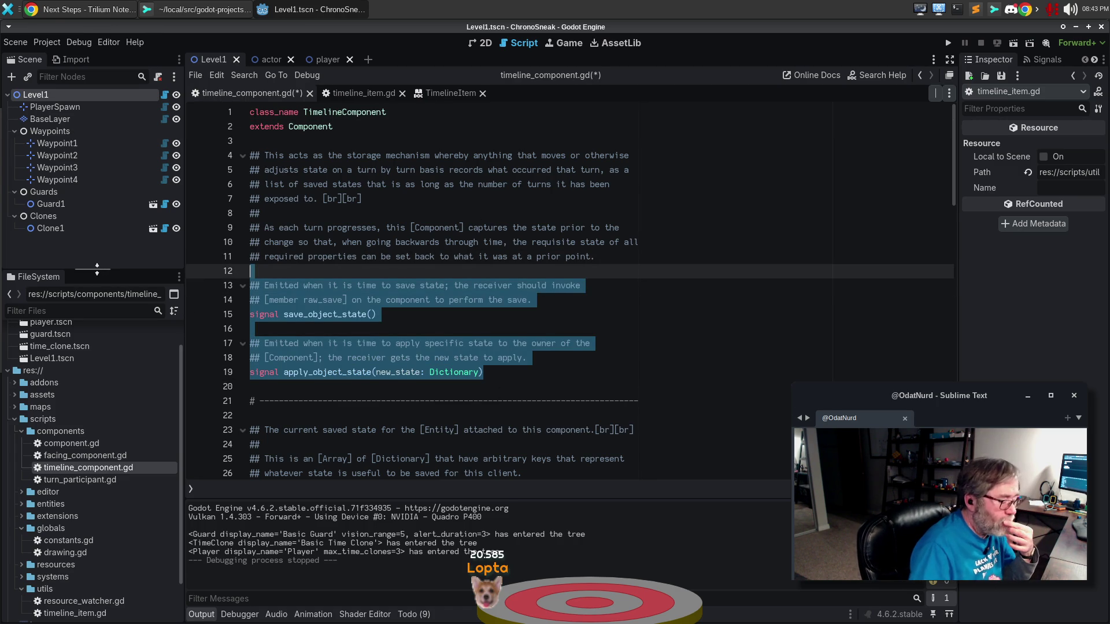
# Step: Delete the two state signals and rename the state variable to _history
pyautogui.press('BackSpace')
pyautogui.press('BackSpace')
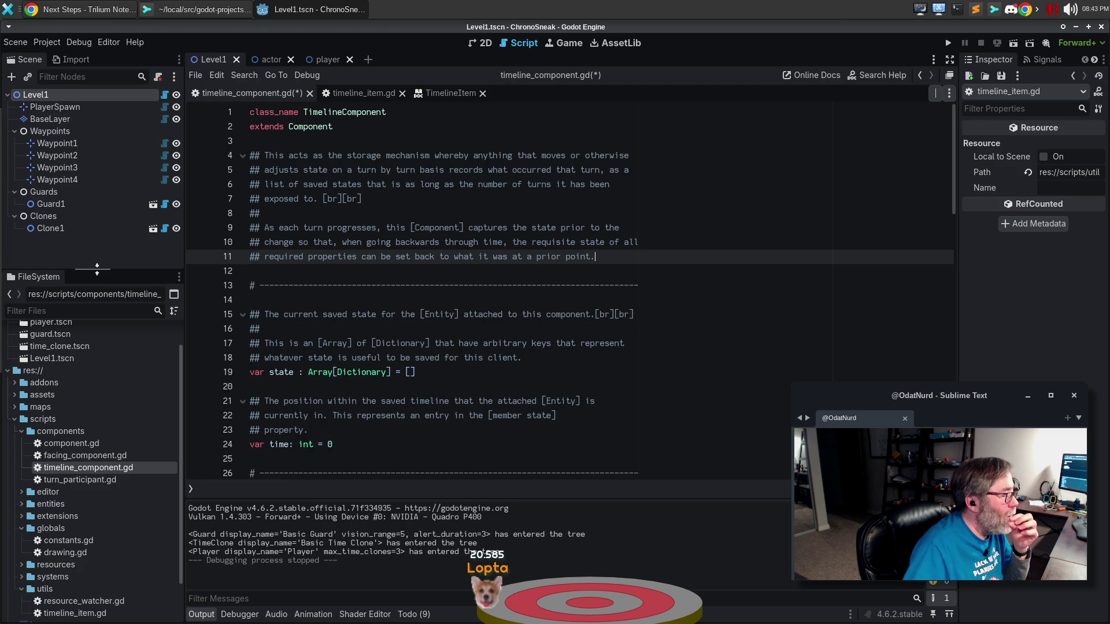
pyautogui.doubleClick(281, 372)
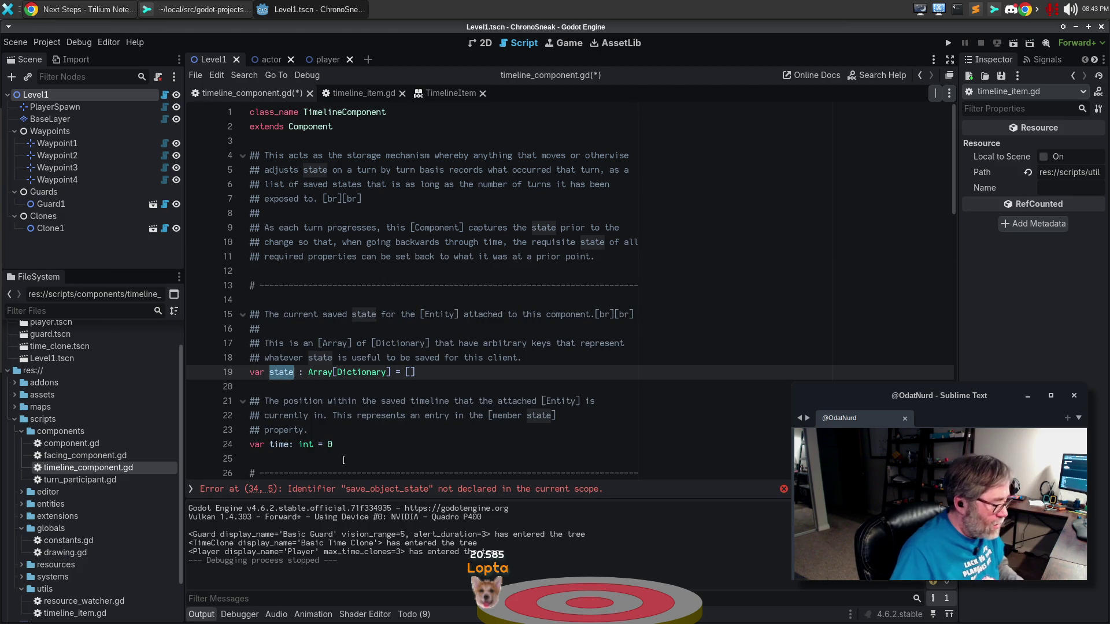
pyautogui.write('_history')
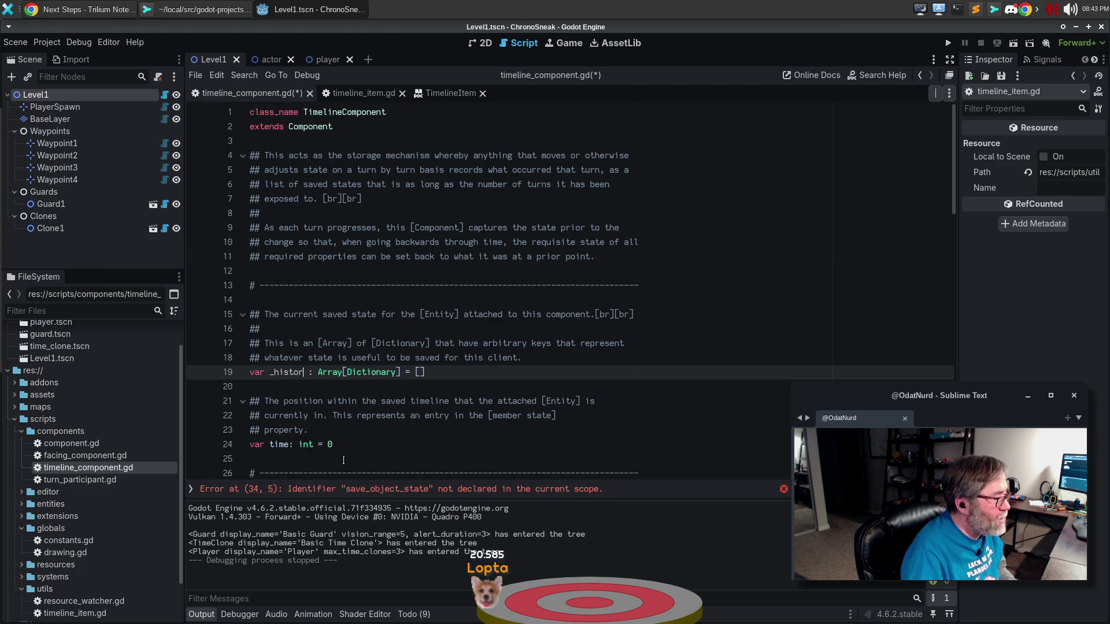
# Step: Replace both Dictionary type references for _history with TimelineItem
pyautogui.press('Up')
pyautogui.press('Up')
pyautogui.press('Up')
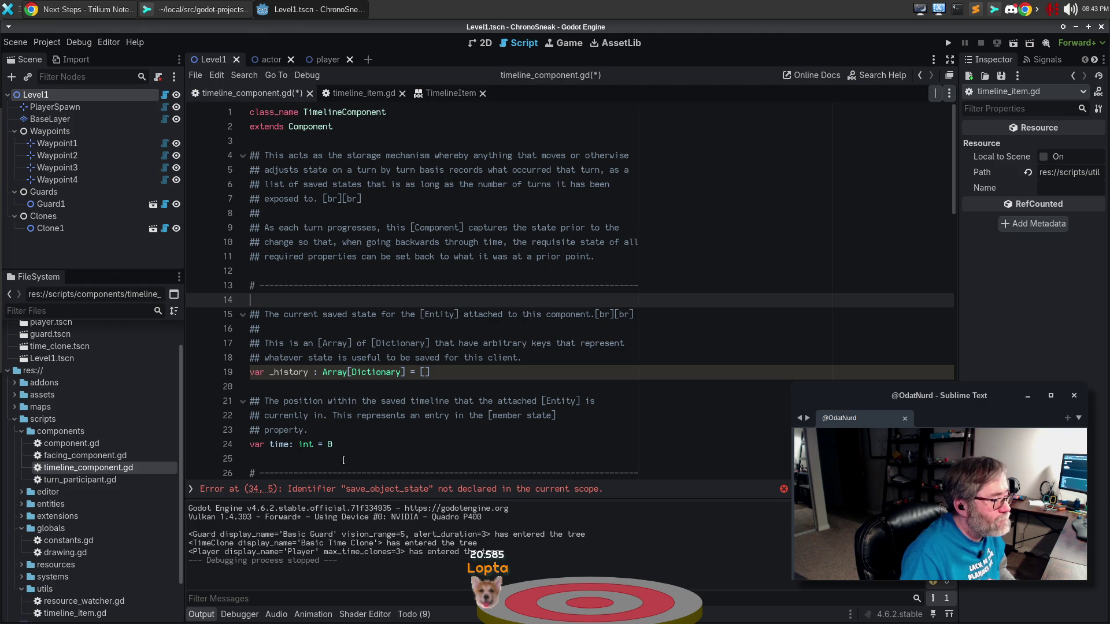
pyautogui.press('Down')
pyautogui.press('End')
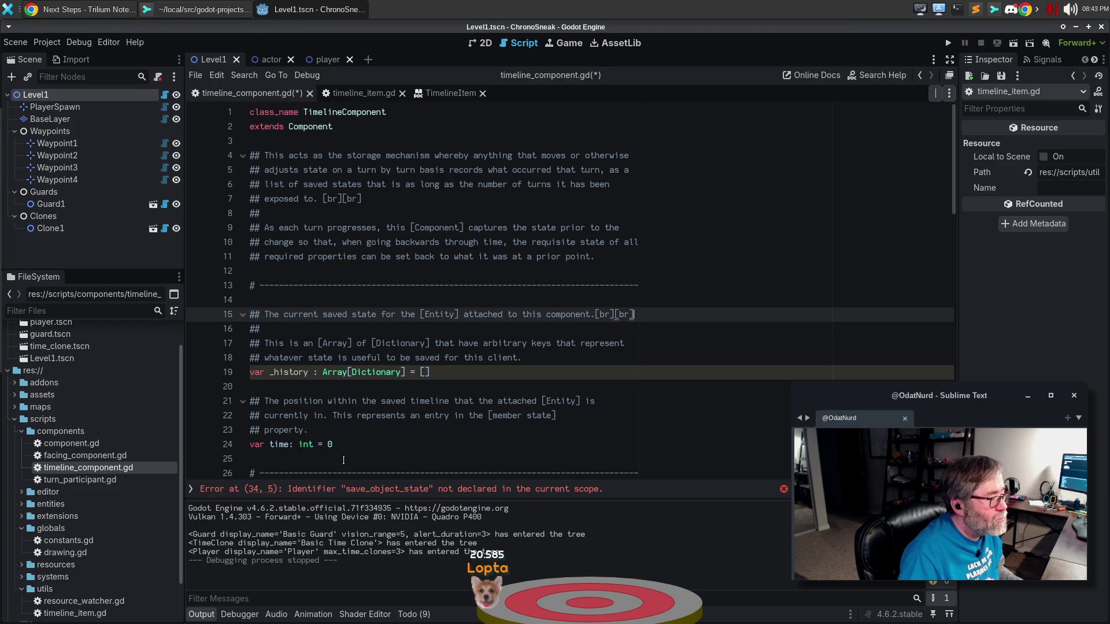
pyautogui.press('Down')
pyautogui.press('Down')
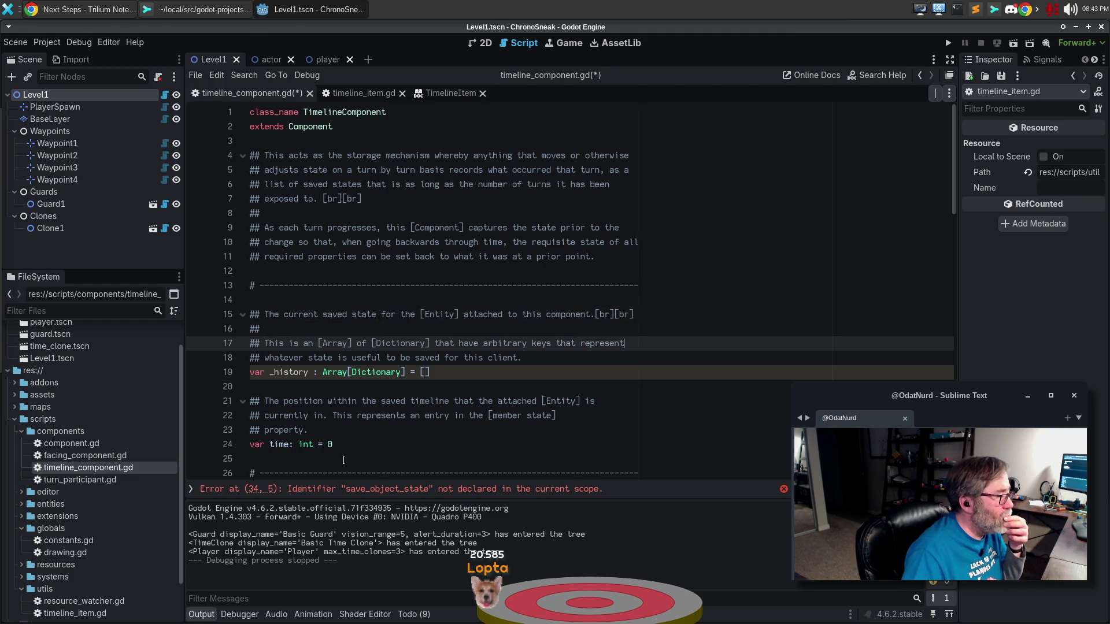
pyautogui.hotkey('ctrl', 'Left')
pyautogui.hotkey('ctrl', 'Left')
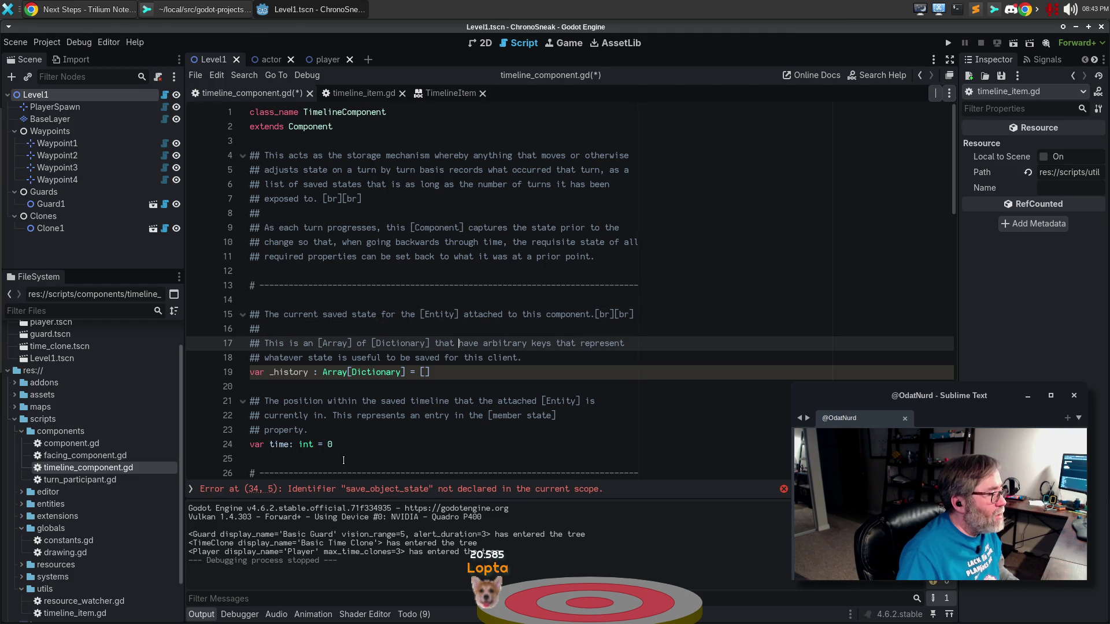
pyautogui.hotkey('ctrl', 'Right')
pyautogui.hotkey('ctrl', 'shift', 'Right')
pyautogui.write('Timr')
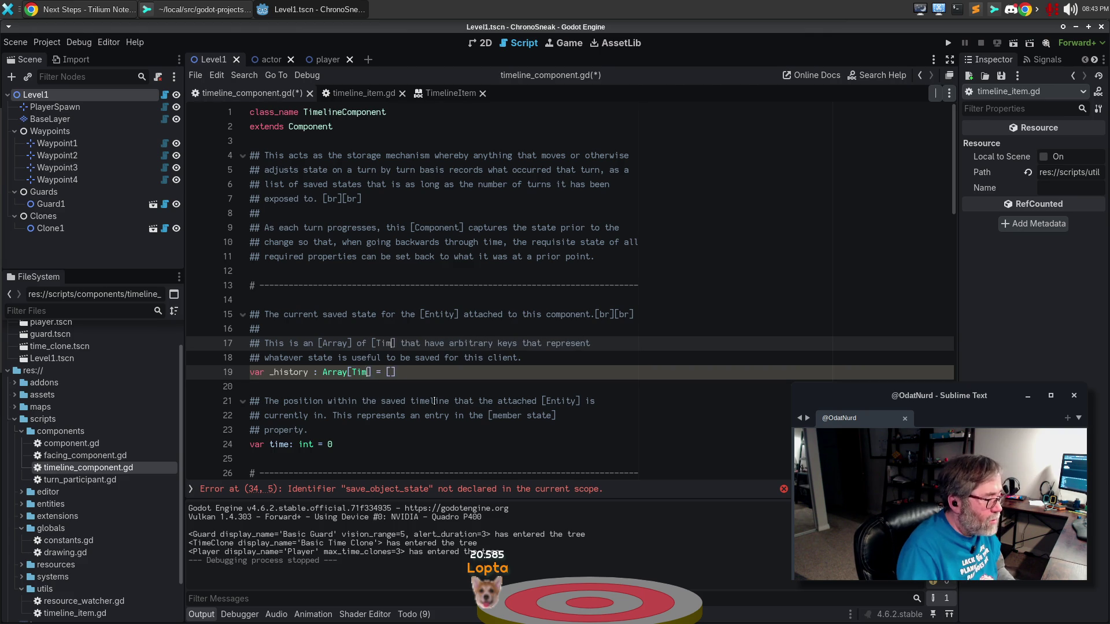
pyautogui.press('BackSpace')
pyautogui.write('eline')
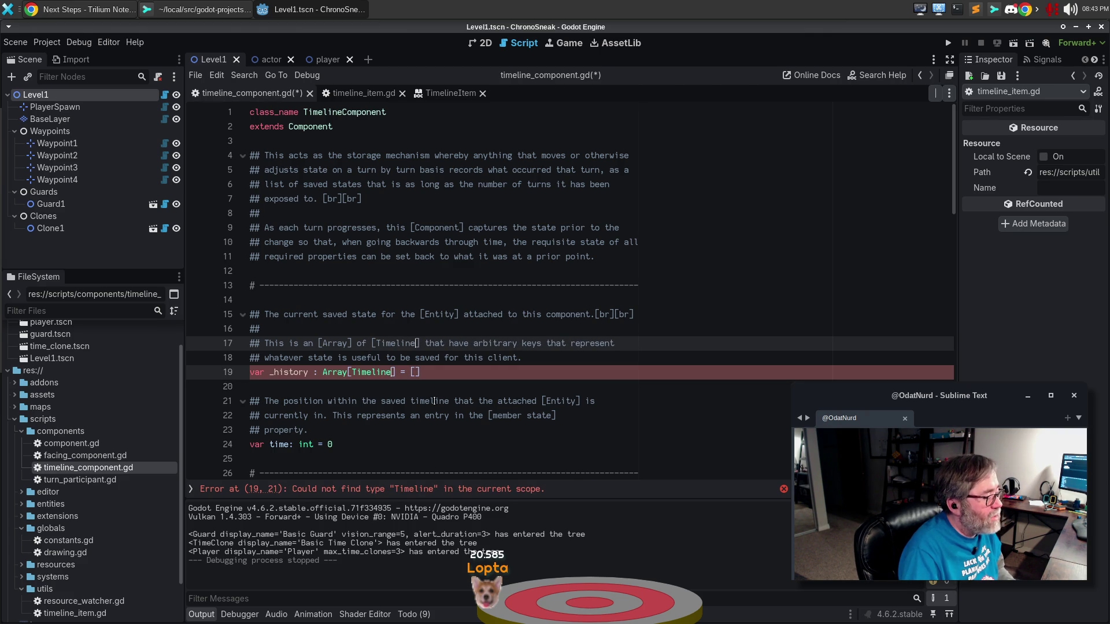
pyautogui.write('Item')
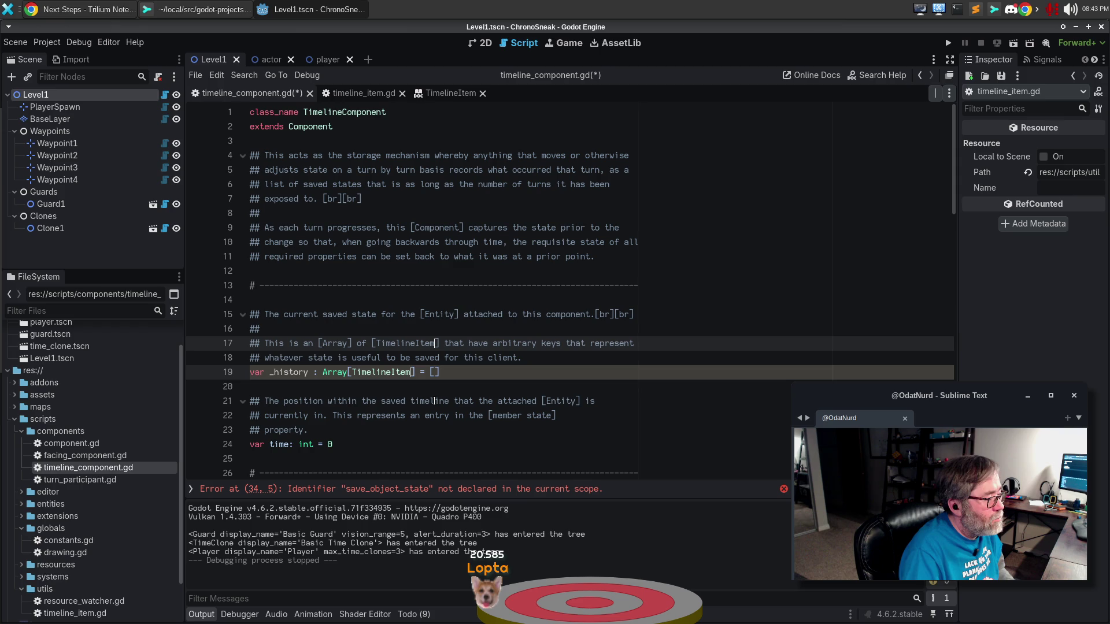